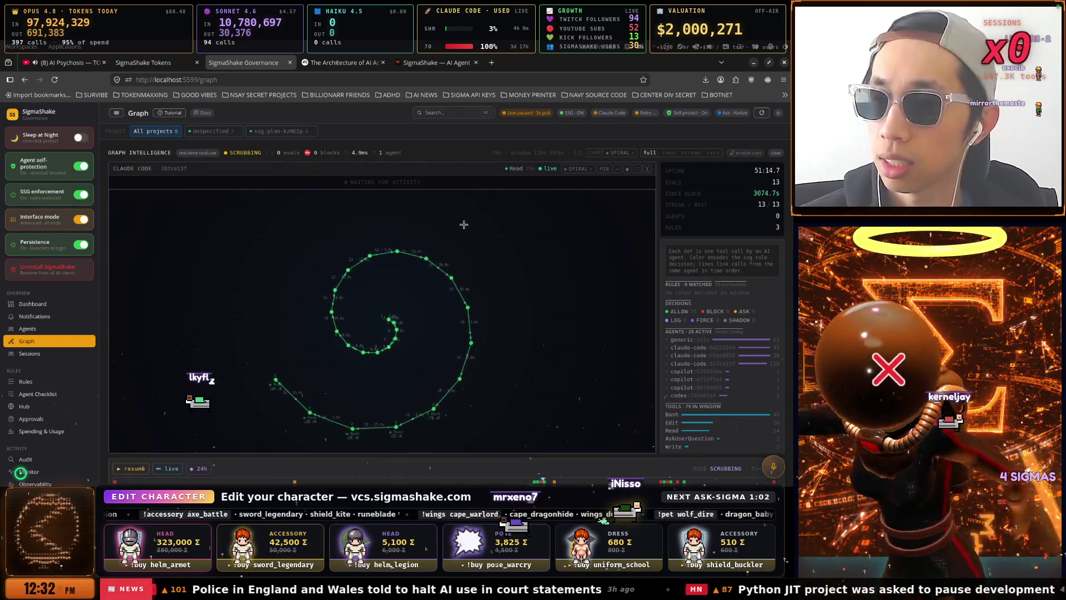
Open the screenshot showing 7,919.7 hours of play time in Image Viewer.
key("super")
scroll(464, 228, "down", 2)
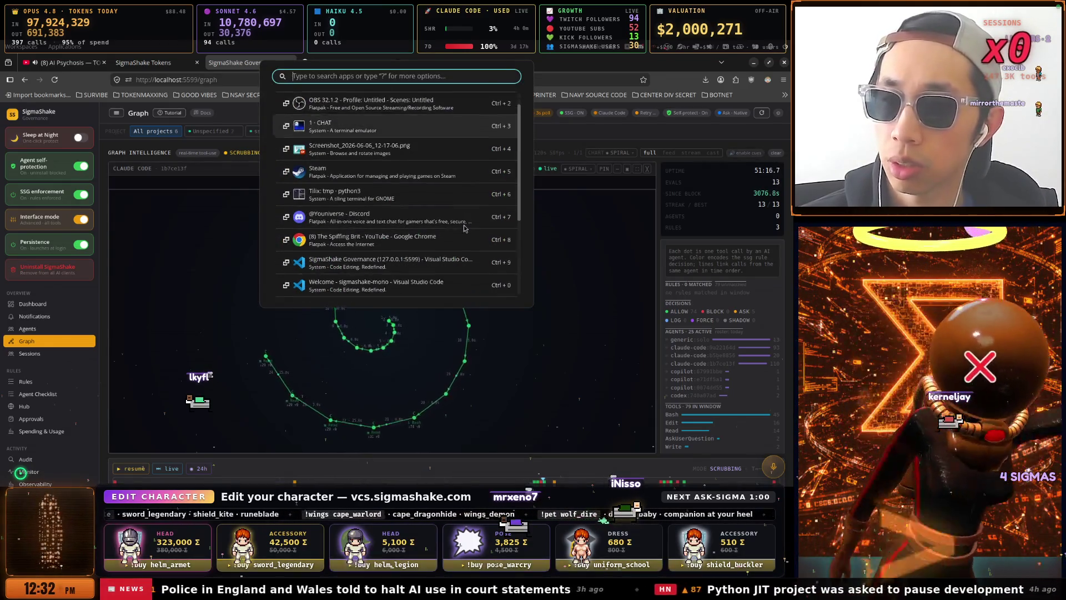
scroll(464, 228, "up", 2)
key("Return")
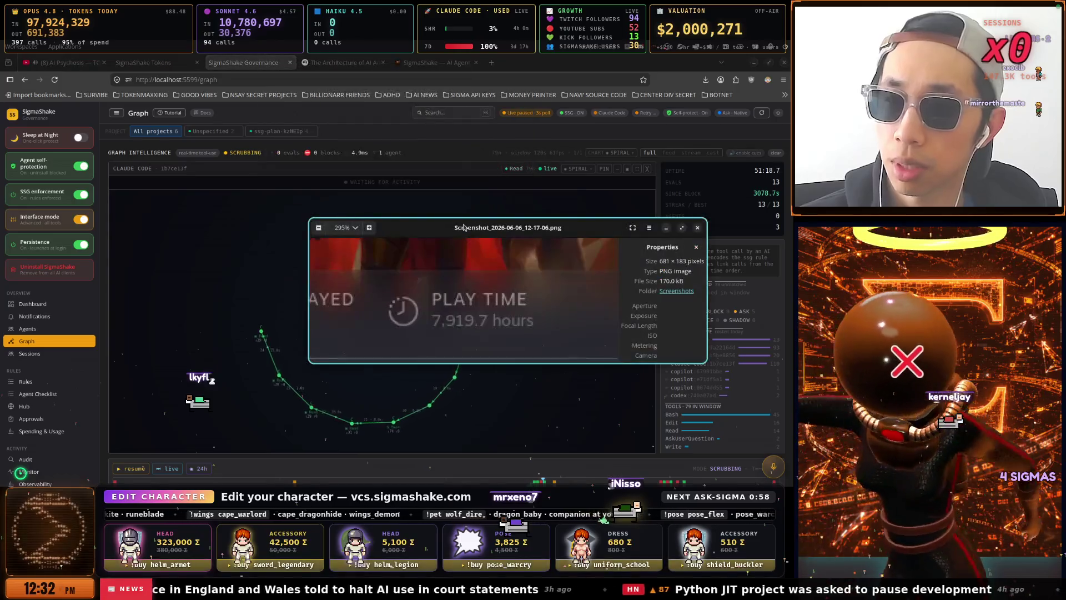
Bring Steam's Dota 2 library page forward and move its window up and left.
key("super")
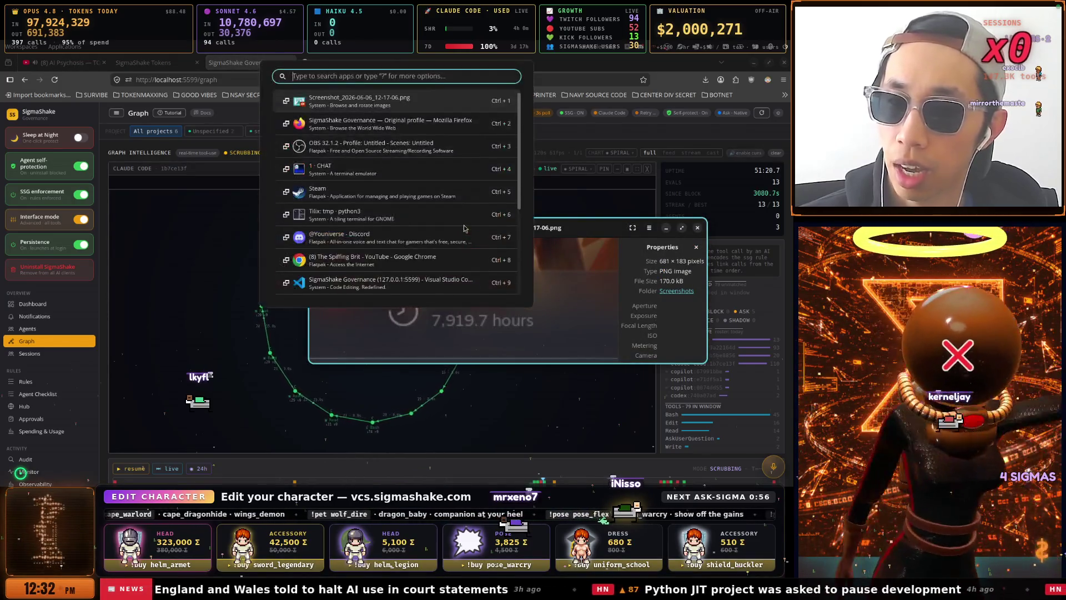
scroll(464, 228, "down", 2)
key("Return")
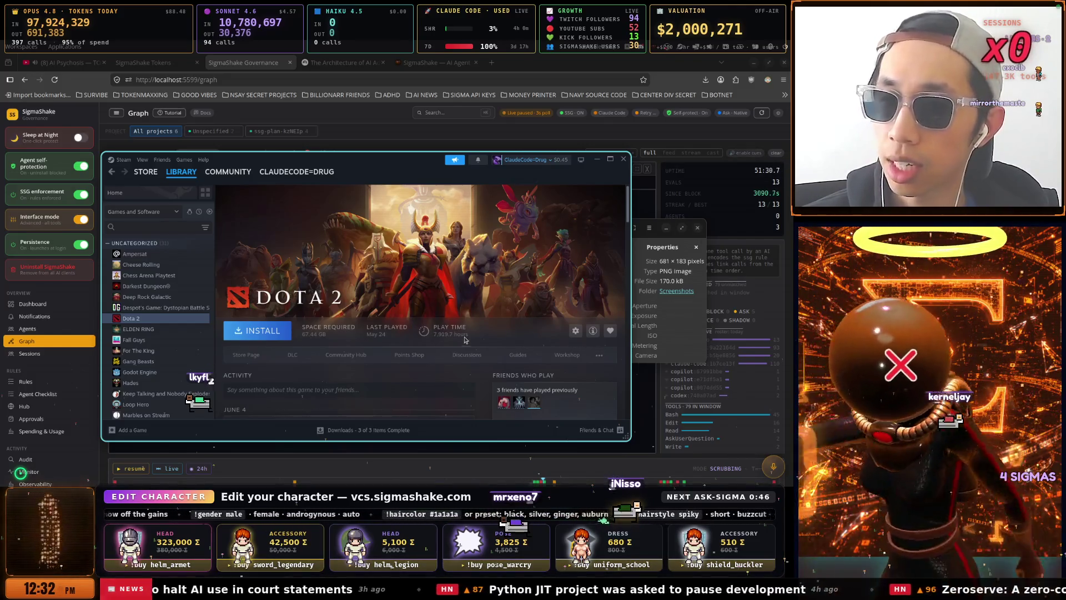
left_click_drag(512, 173, 464, 164)
Lay the play-time screenshot over the Steam page, then hide both windows.
mouse_move(603, 236)
left_mouse_down()
mouse_move(578, 180)
mouse_move(545, 182)
mouse_move(541, 238)
left_mouse_up()
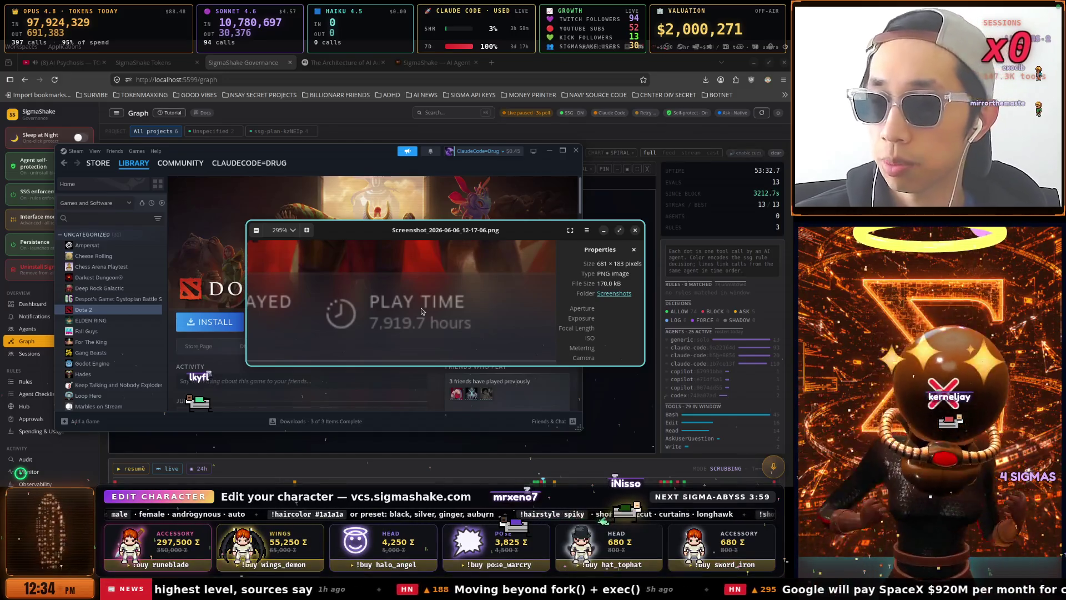
left_click(509, 135)
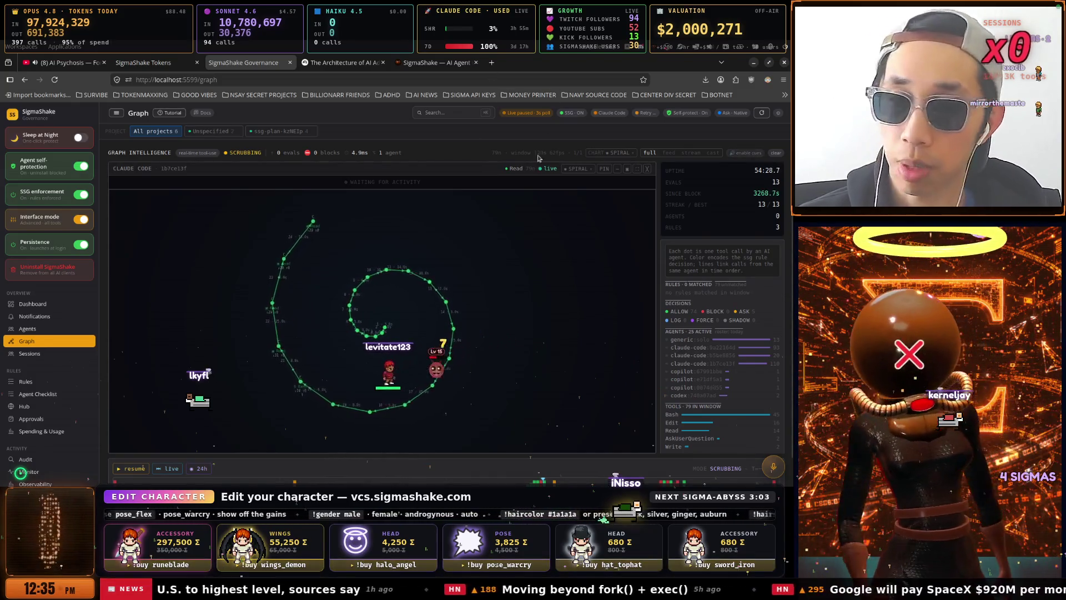
Cycle through the Dashboard, Notifications, Agents, Graph, Sessions and Rules pages, ending on Notifications.
scroll(242, 310, "down", 1)
scroll(242, 310, "up", 1)
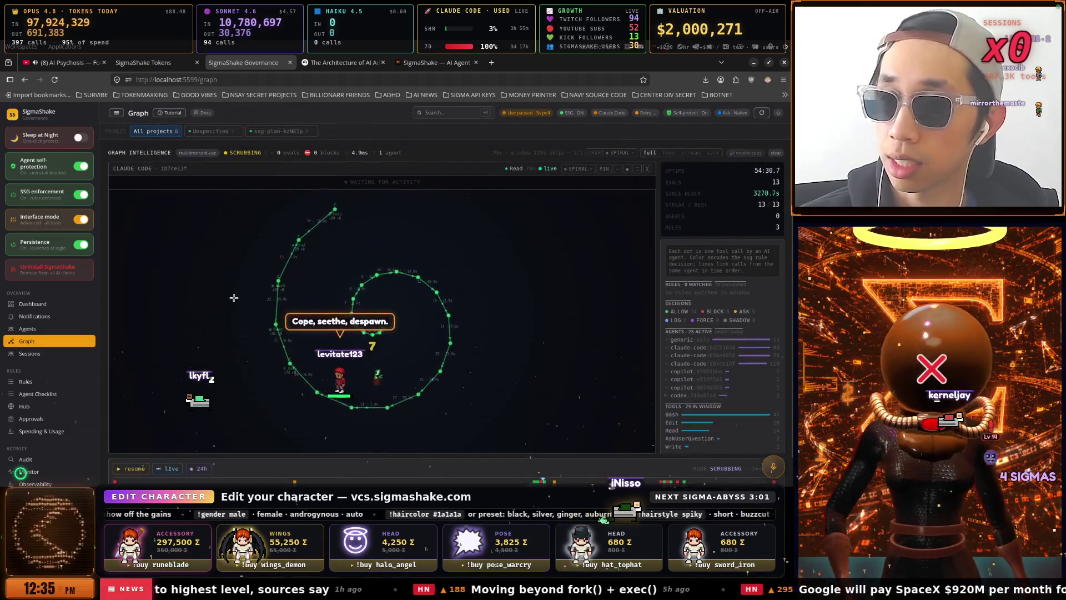
left_click(44, 310)
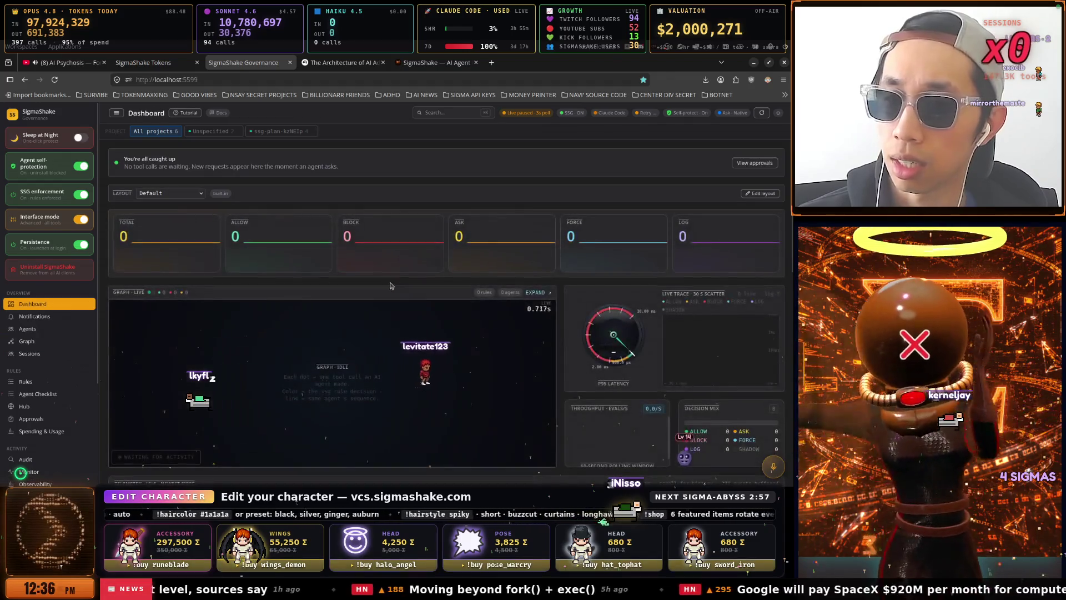
left_click(50, 317)
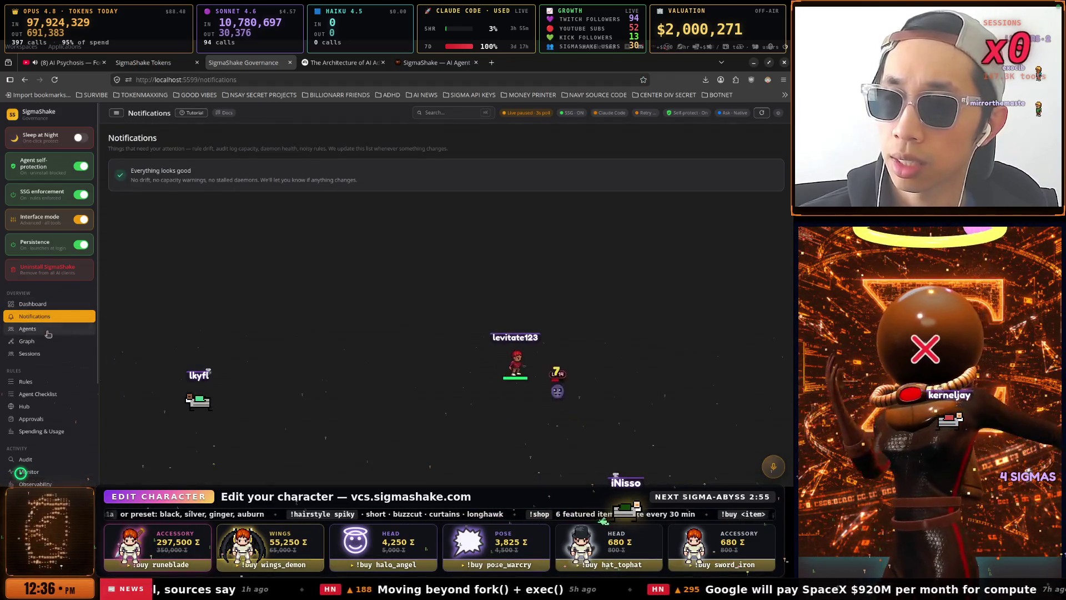
left_click(48, 329)
left_click(47, 341)
left_click(47, 354)
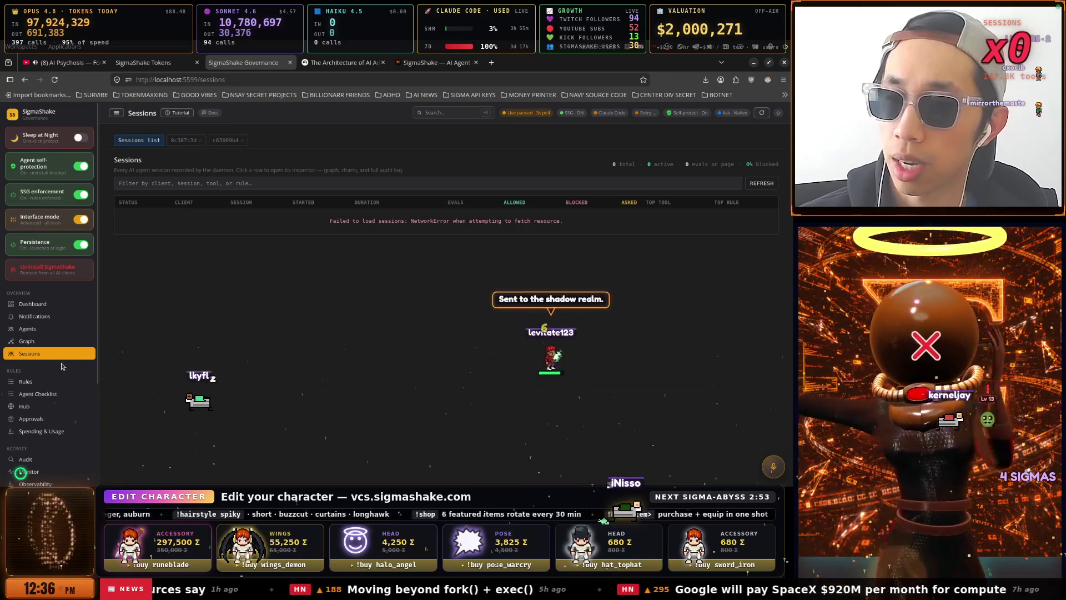
left_click(45, 382)
left_click(48, 341)
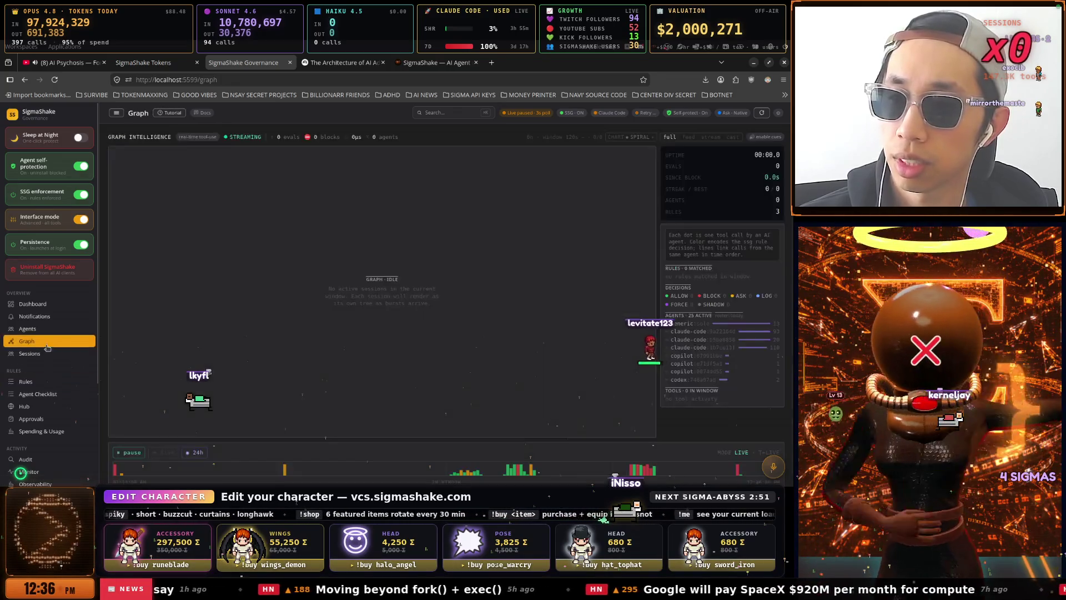
left_click(47, 328)
left_click(46, 318)
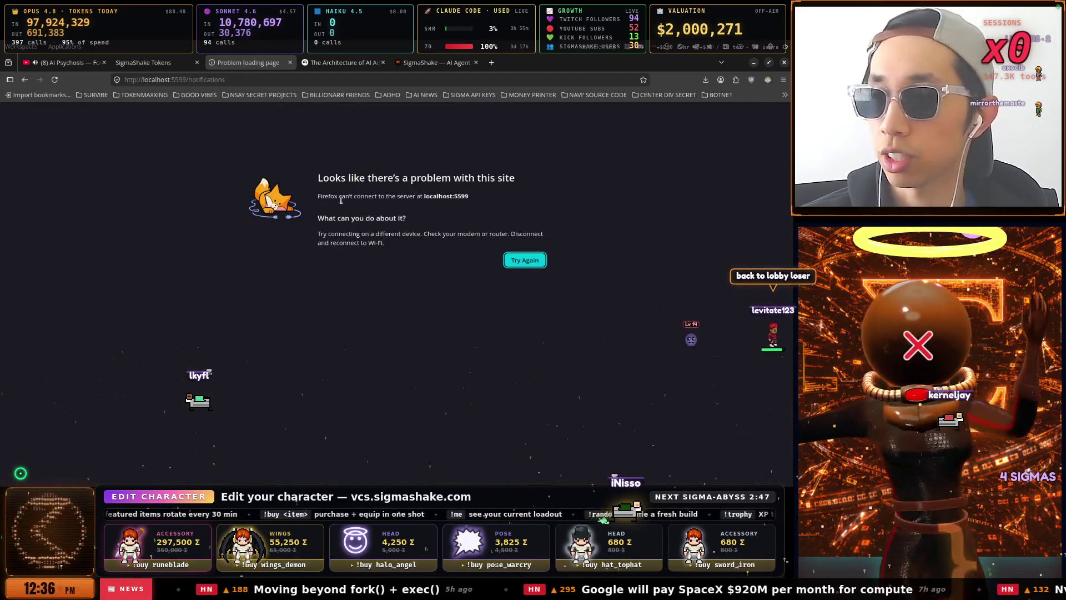
In the Claude Code chat terminal, approve pushing the release commits to main.
key("super+space")
left_click(342, 202)
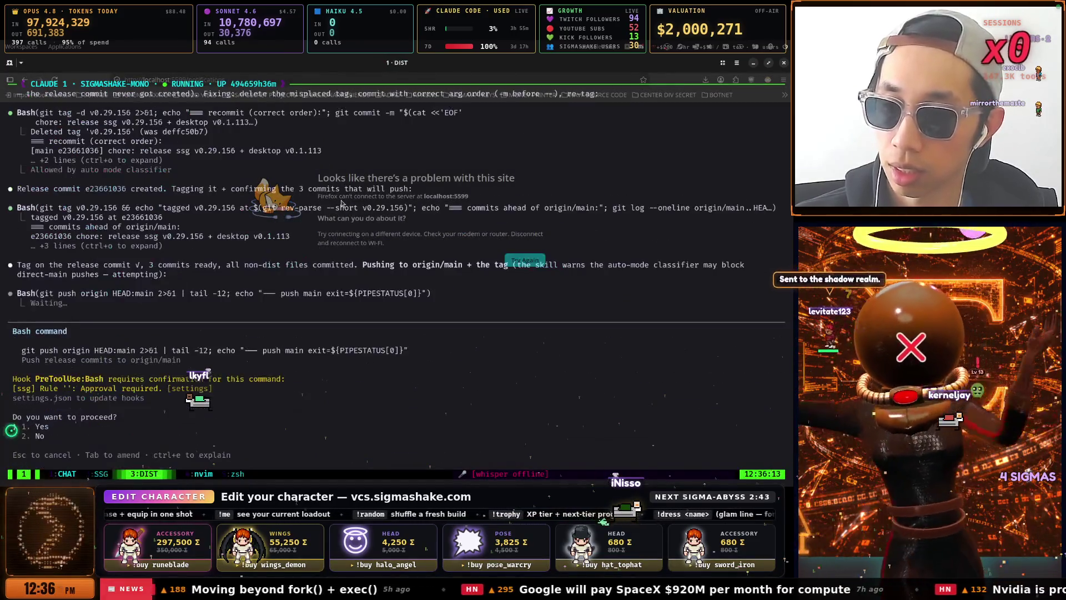
key("Return")
Restart the SigmaShake server by running 'ssg serve' in the zsh window.
key("ctrl+b")
key("n")
key("ctrl+b")
type("n")
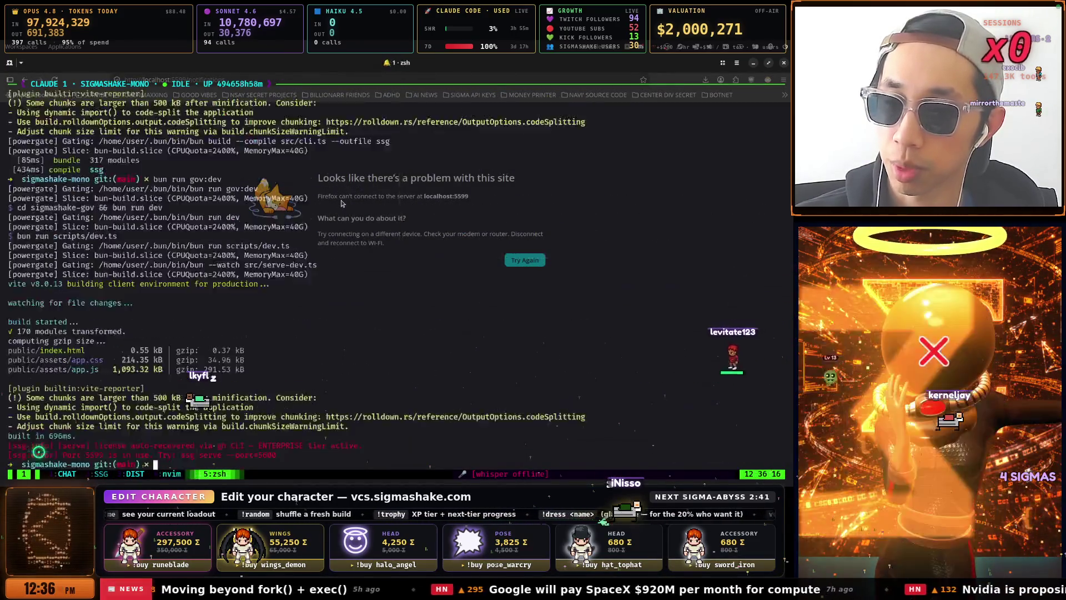
type("ssg serve")
key("Return")
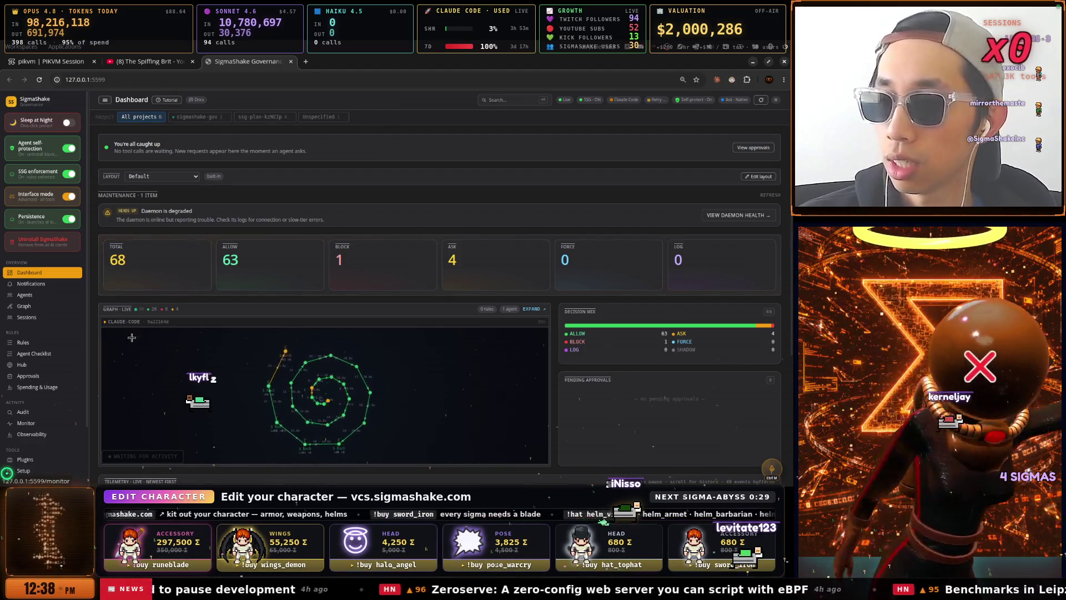
Open the Rules page, then switch to the SigmaShake Tokens usage dashboard.
left_click(20, 344)
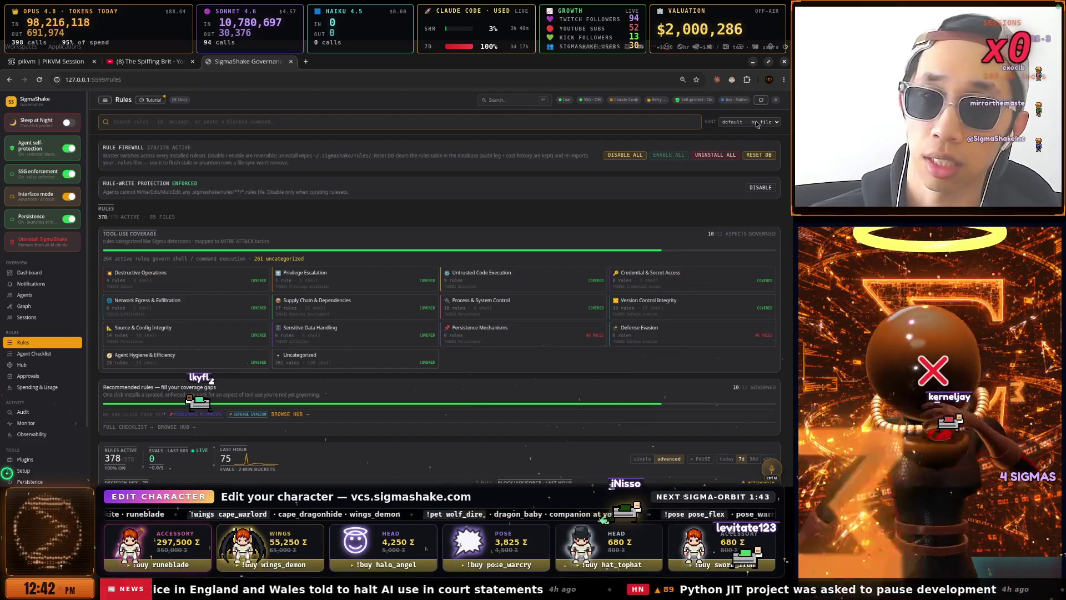
left_click(752, 63)
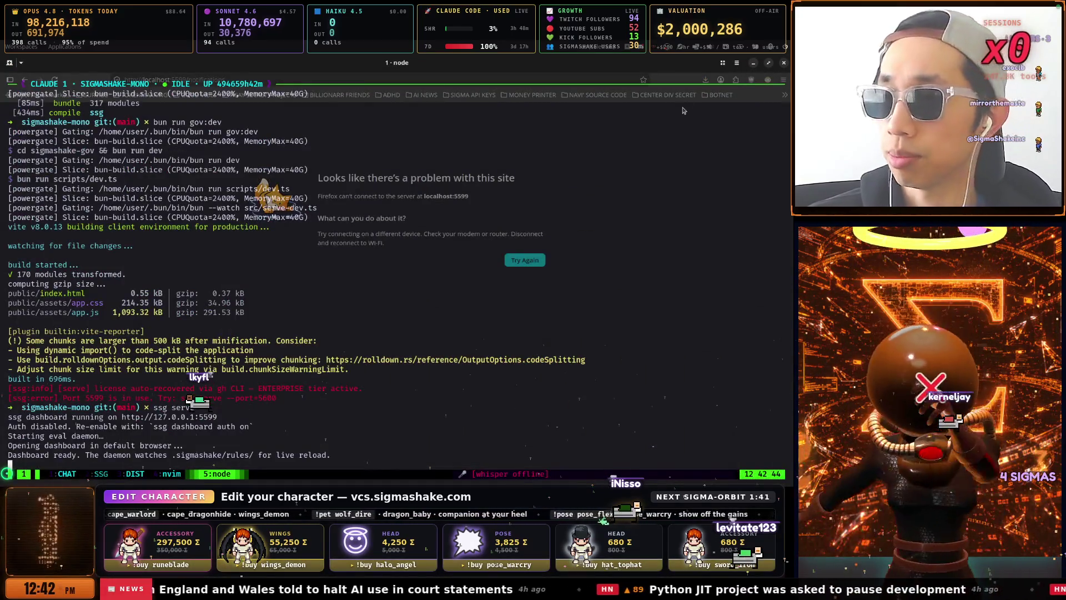
key("alt+Tab")
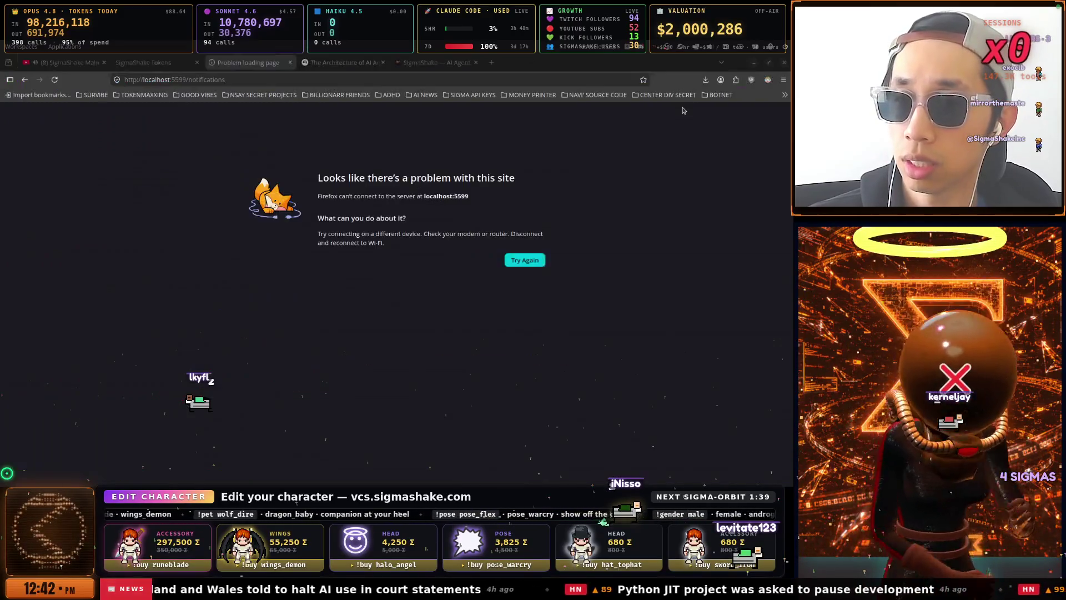
left_click(145, 62)
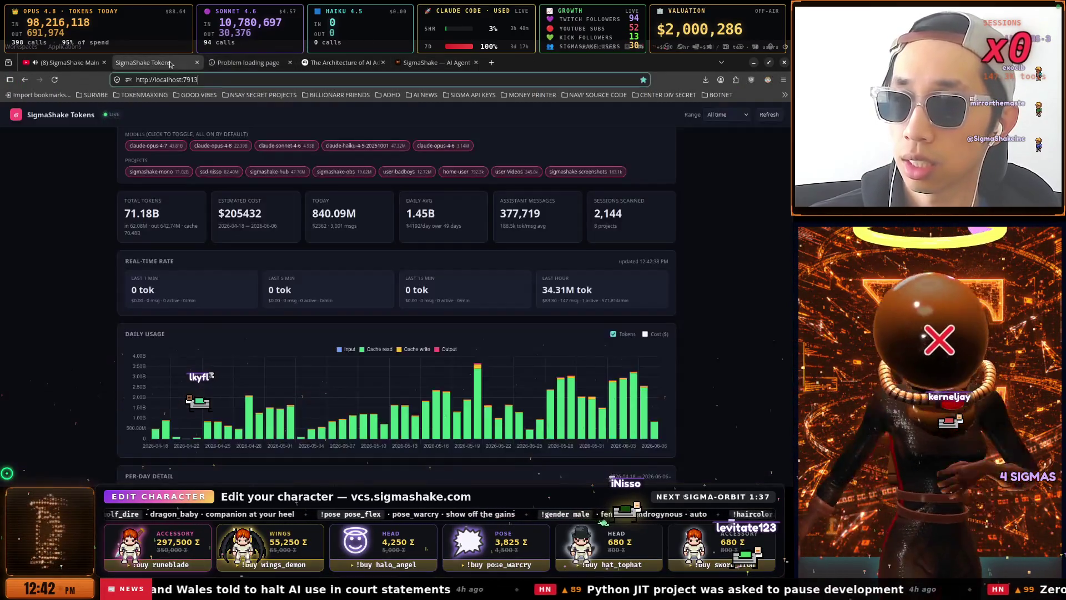
Reload the token dashboard and highlight the $205432 estimated cost and 71.18B total tokens figures.
key("Return")
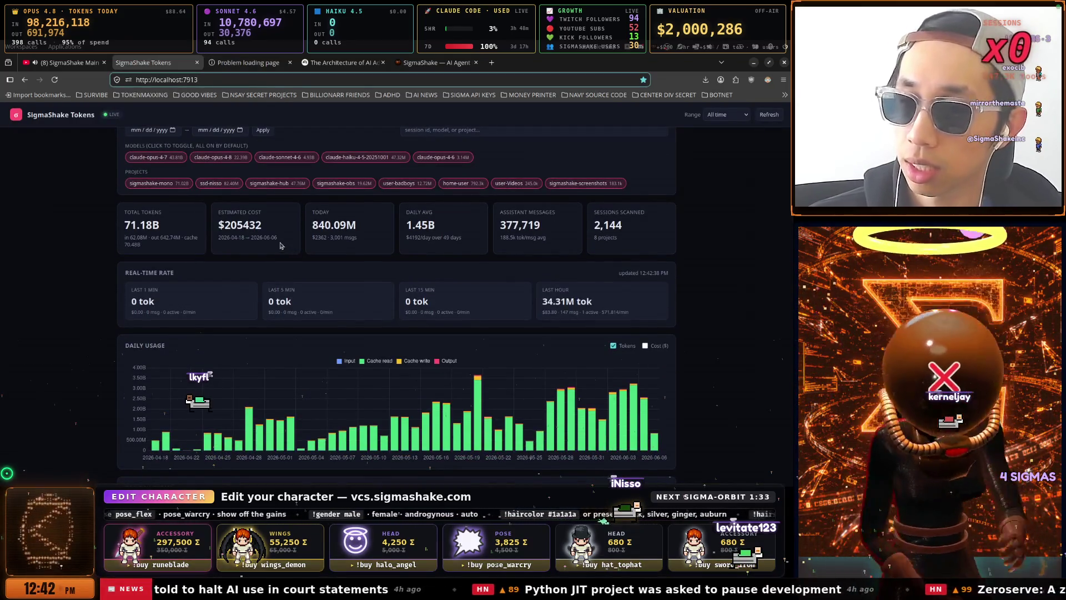
left_click_drag(263, 225, 225, 224)
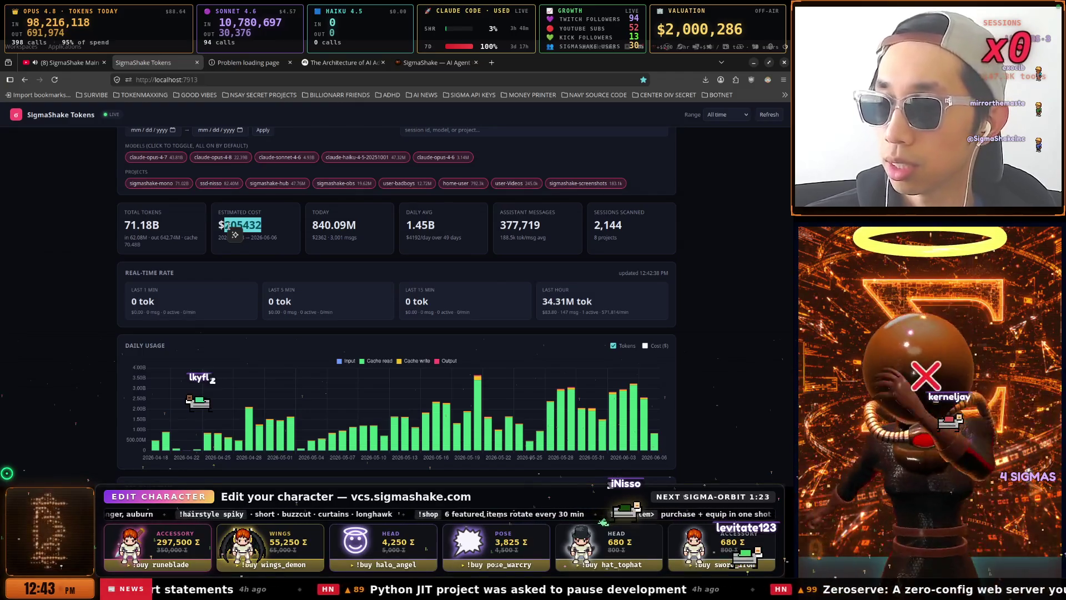
left_click(168, 228)
left_click_drag(168, 229, 120, 229)
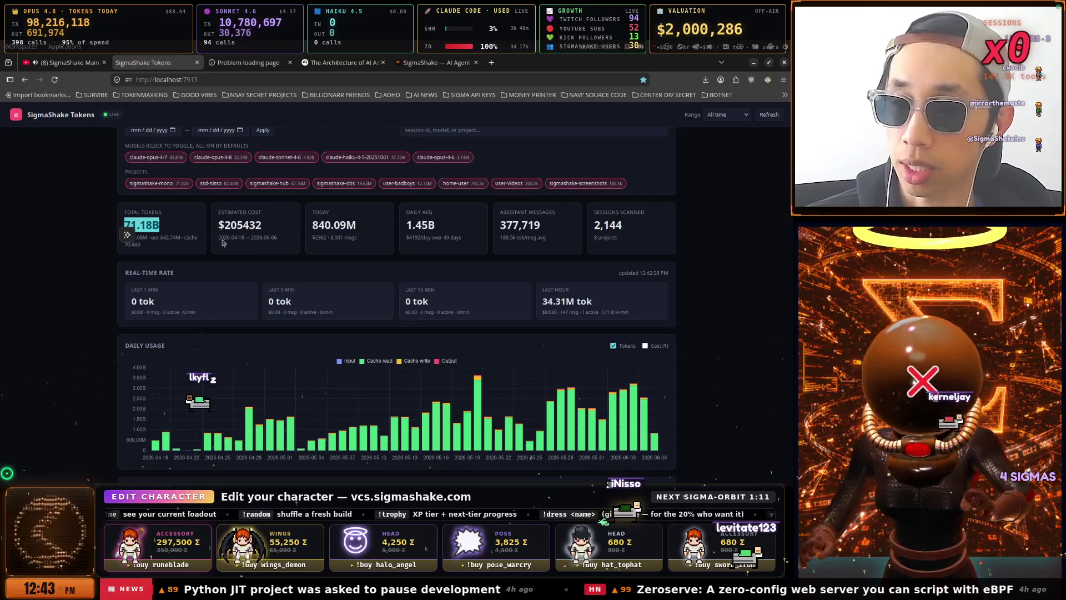
left_click(183, 236)
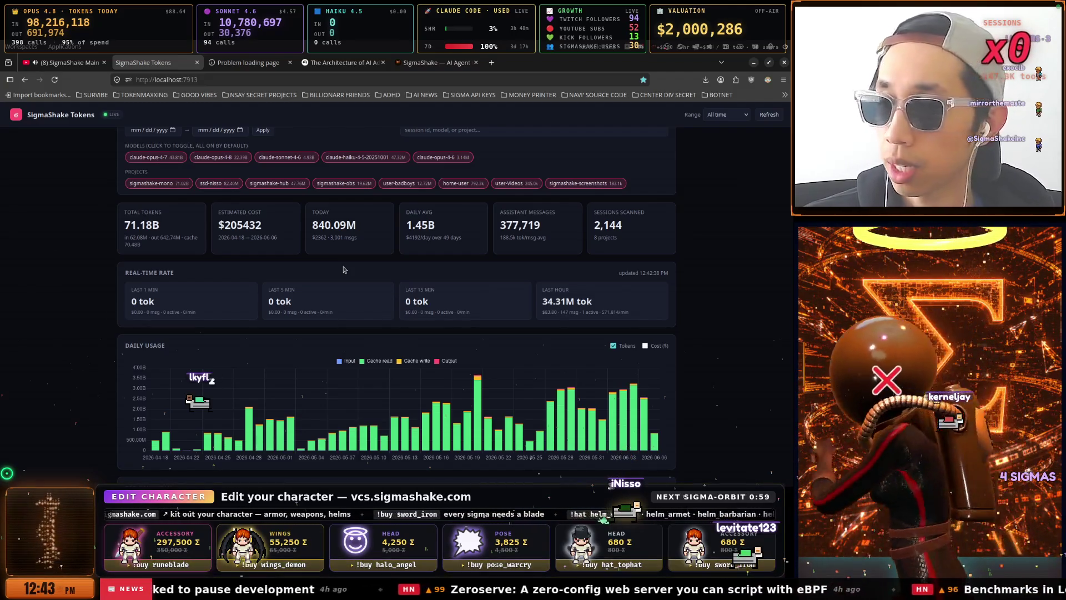
Scroll the dashboard, then switch to the tab showing the localhost:5599/notifications error.
scroll(327, 272, "up", 1)
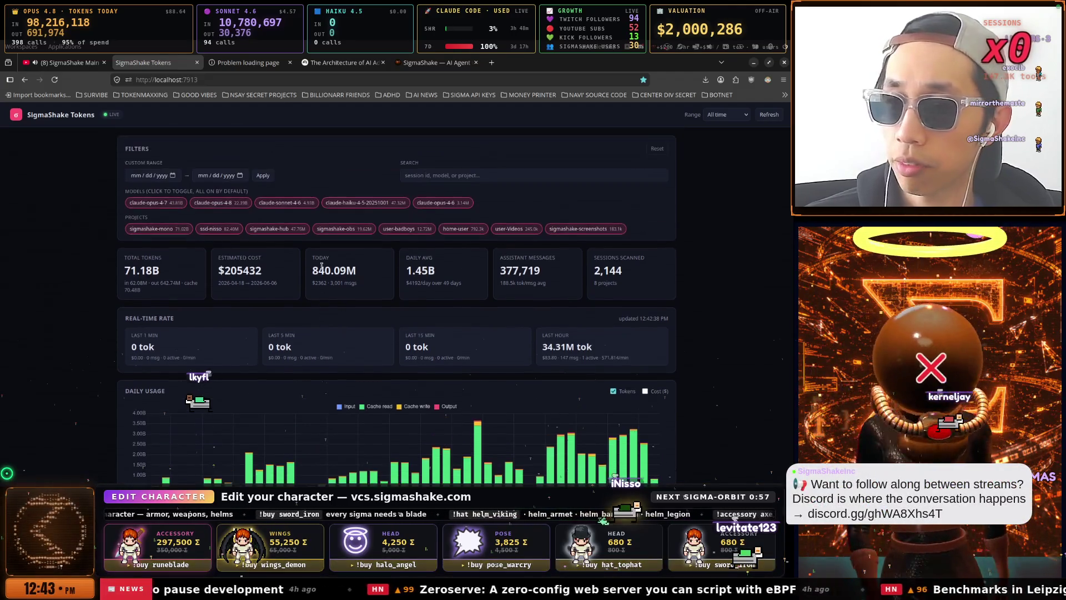
scroll(322, 270, "down", 1)
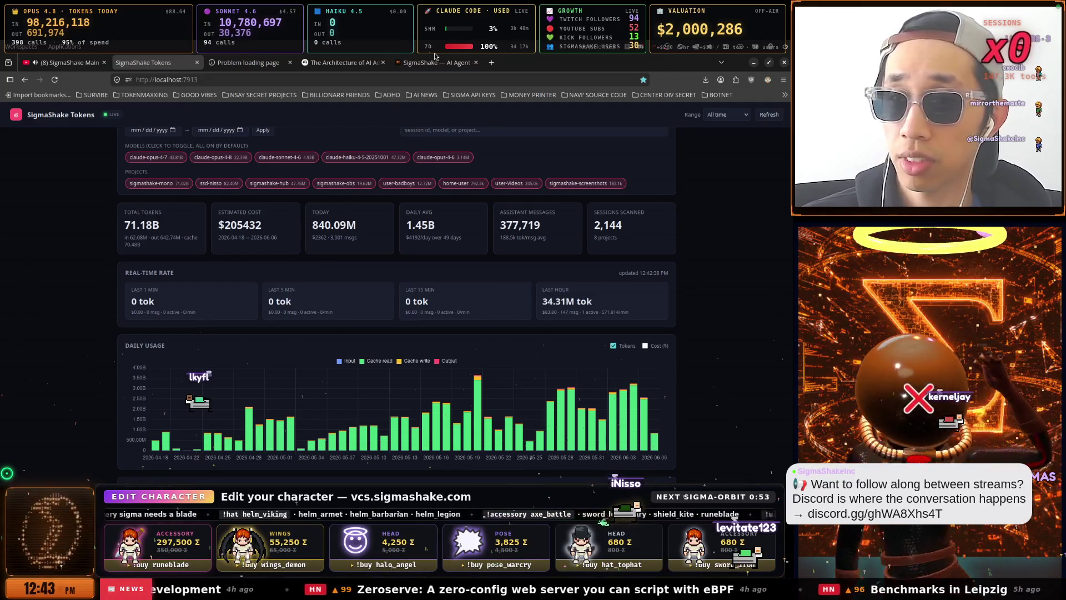
left_click(265, 66)
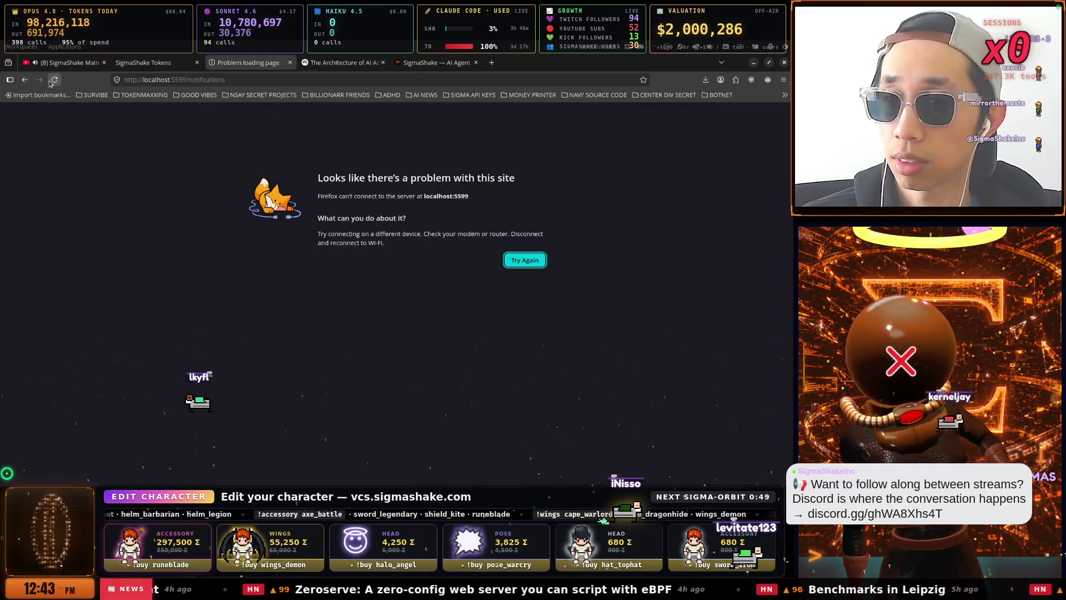
Reload the failed page, open Workspace from the installed plugins, and list all projects.
left_click(54, 79)
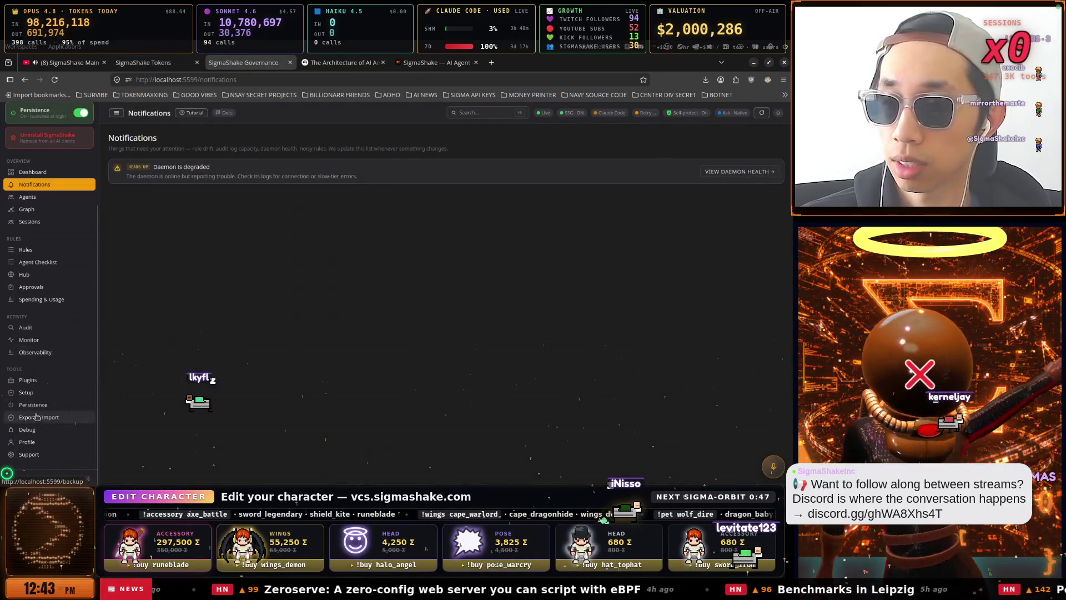
left_click(34, 380)
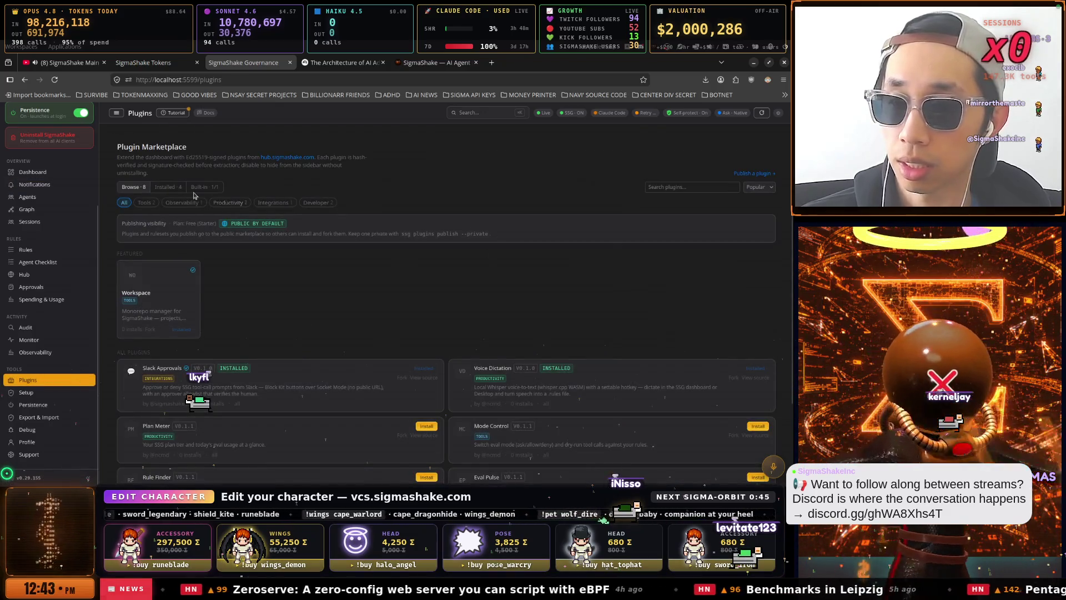
left_click(173, 188)
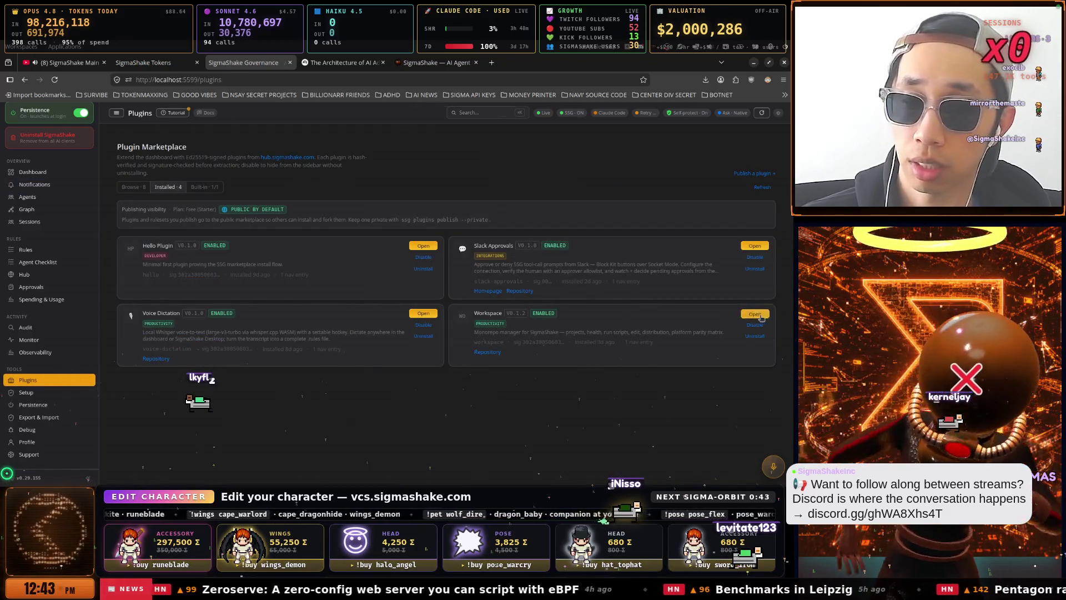
left_click(754, 313)
left_click(201, 220)
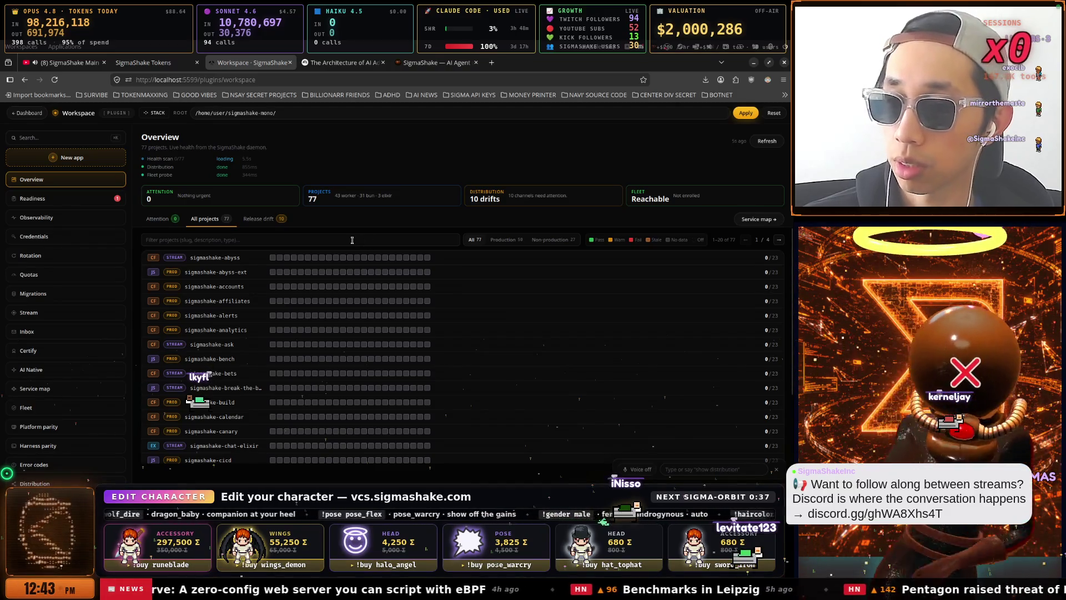
Scroll the all-projects list, then open the Certify page rating the monorepo Silver.
scroll(353, 243, "down", 1)
scroll(320, 255, "up", 1)
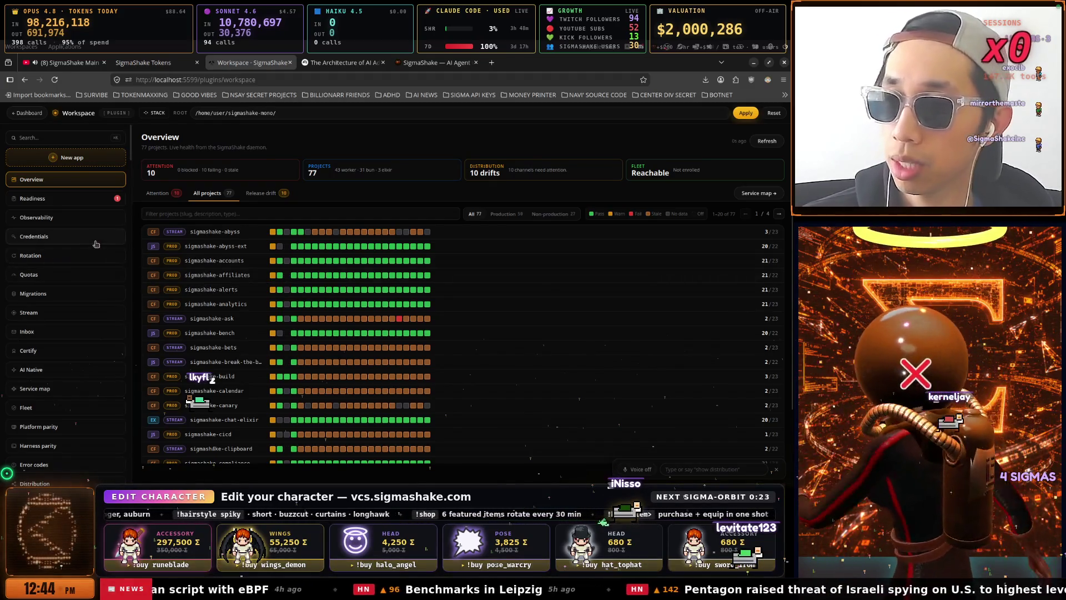
mouse_move(95, 244)
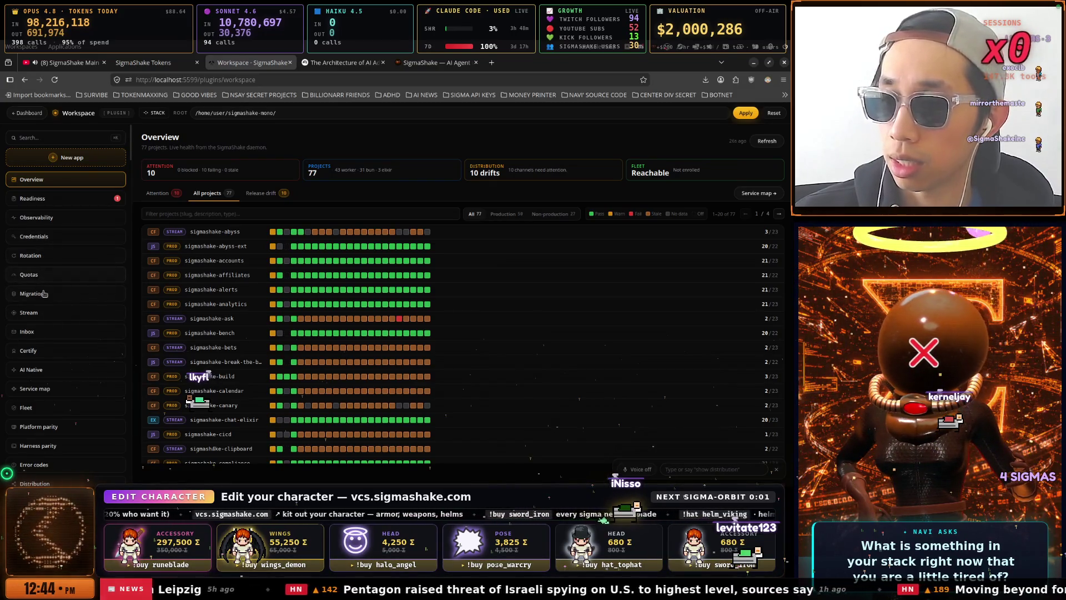
left_click(48, 348)
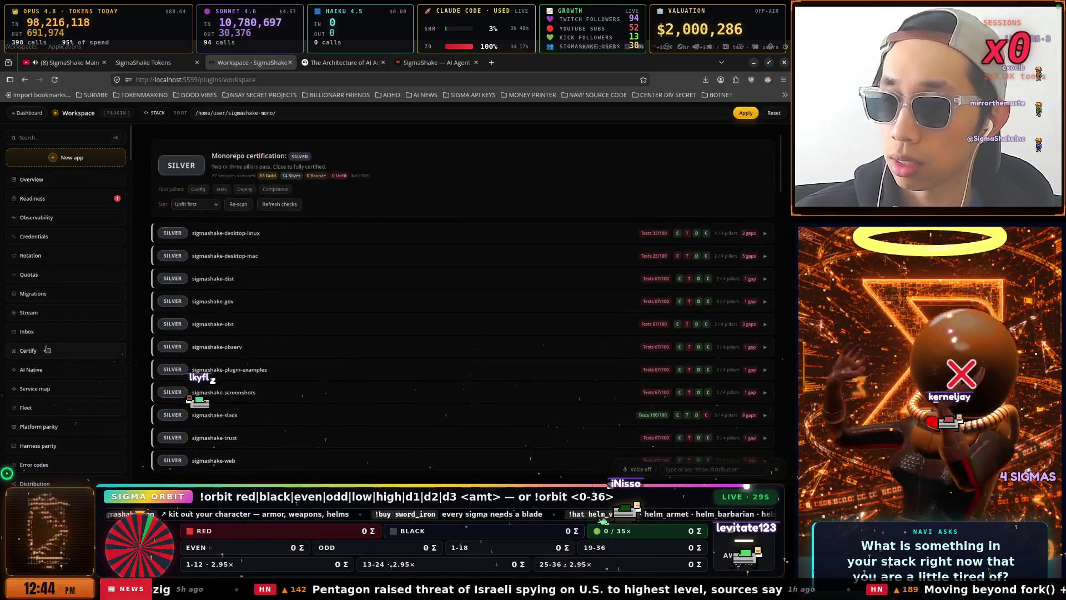
Expand the sigmashake-desktop-linux certification row, then view AI Native readiness and 93% Platform parity.
scroll(203, 330, "down", 3)
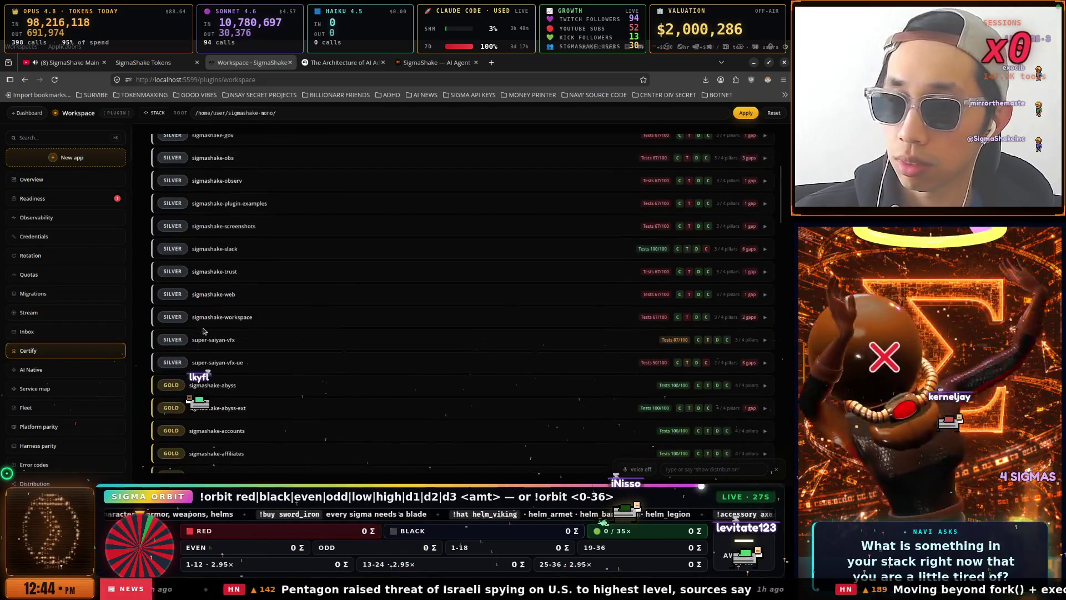
scroll(204, 331, "up", 3)
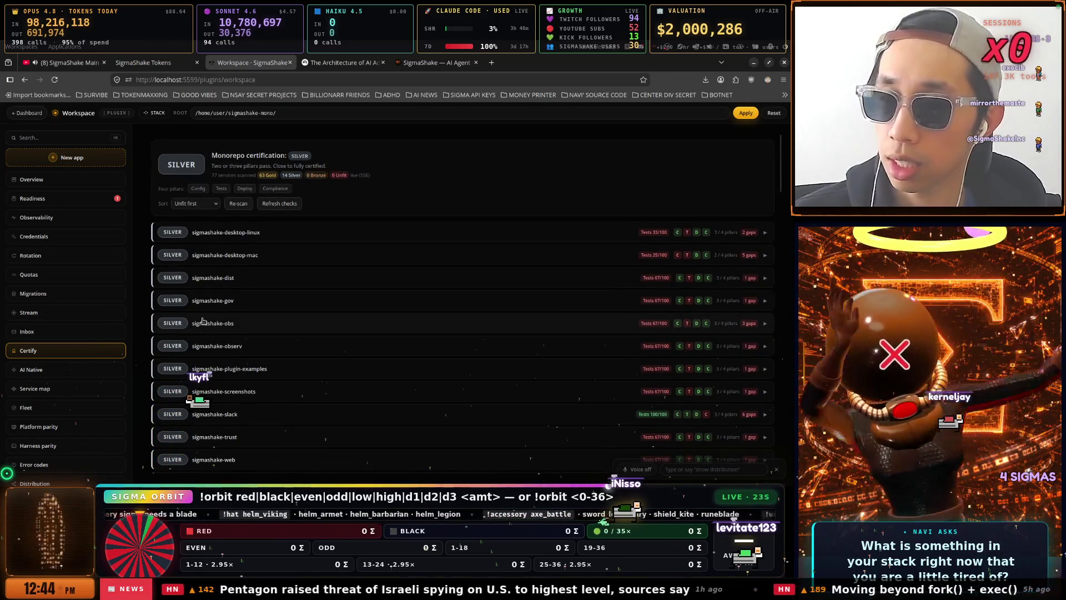
left_click(249, 235)
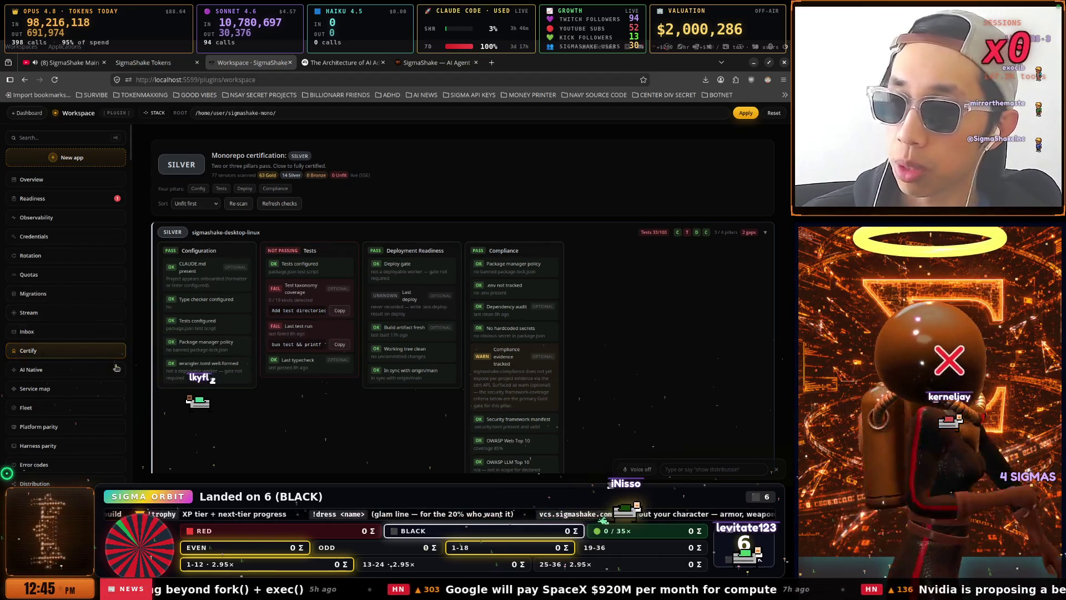
left_click(89, 373)
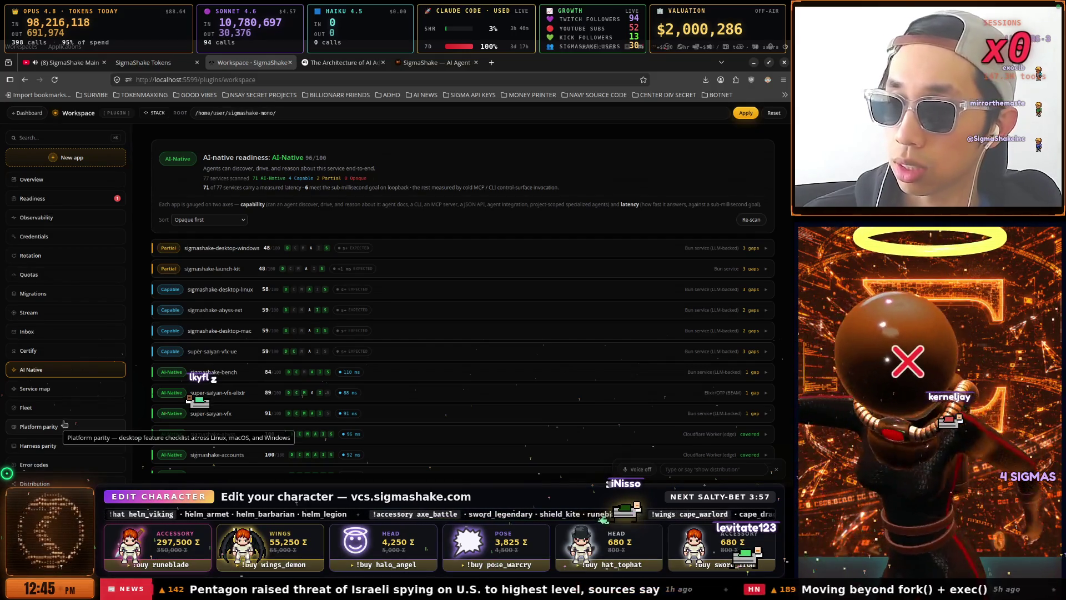
left_click(64, 423)
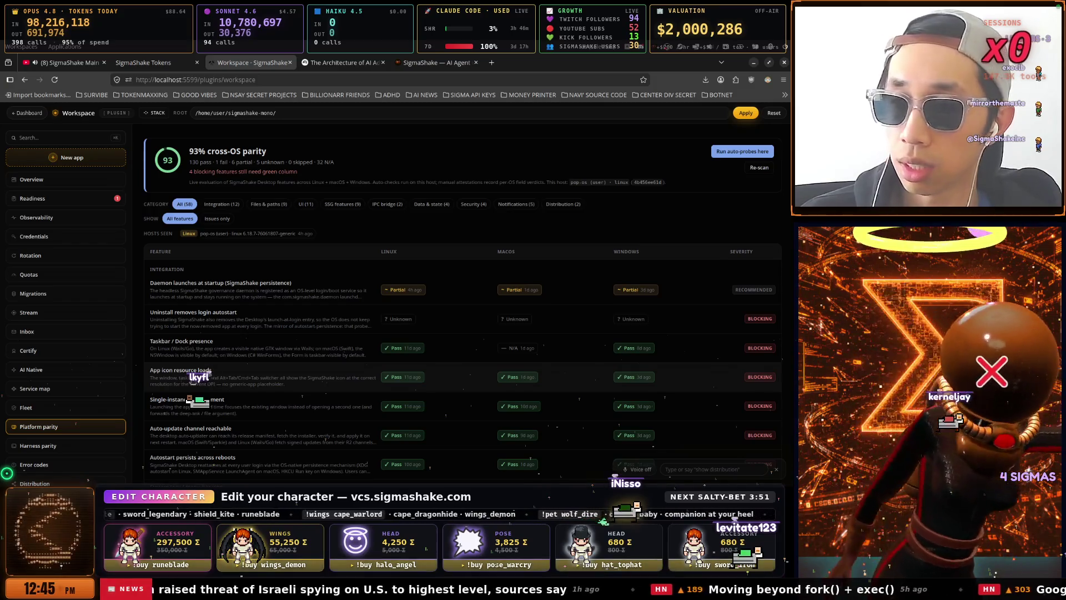
Scroll the Platform parity table, then open Harness parity comparing hooks, MCP, audit and identity.
scroll(193, 381, "down", 1)
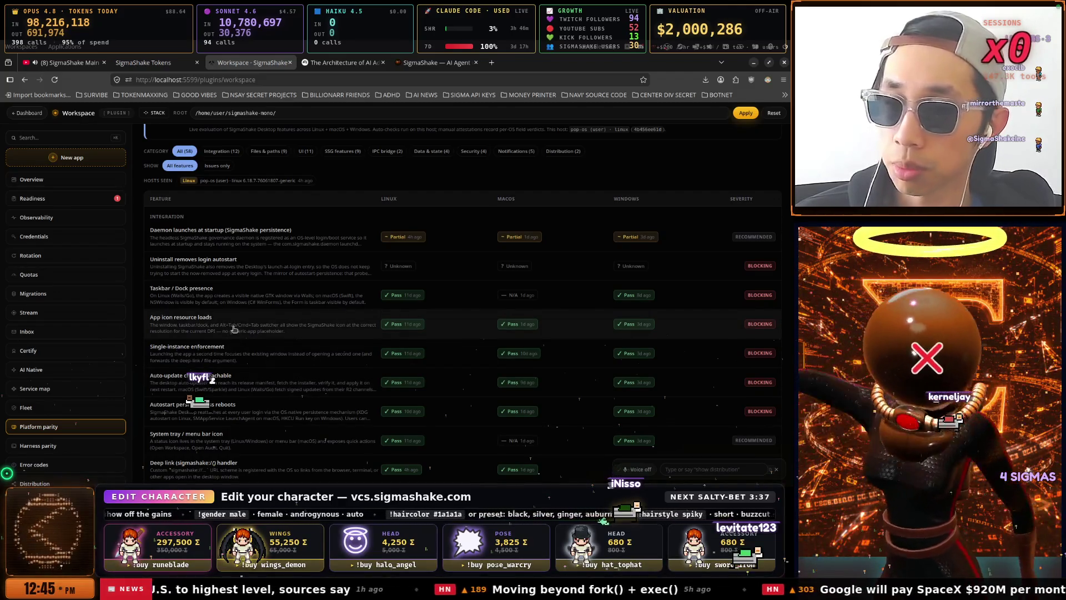
scroll(236, 332, "down", 3)
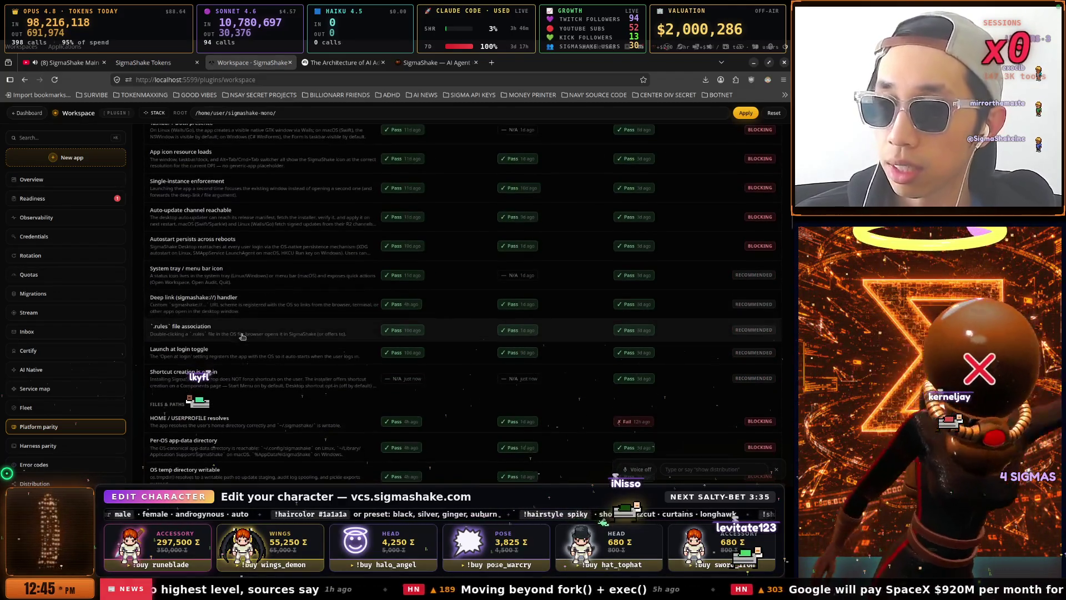
scroll(242, 336, "down", 5)
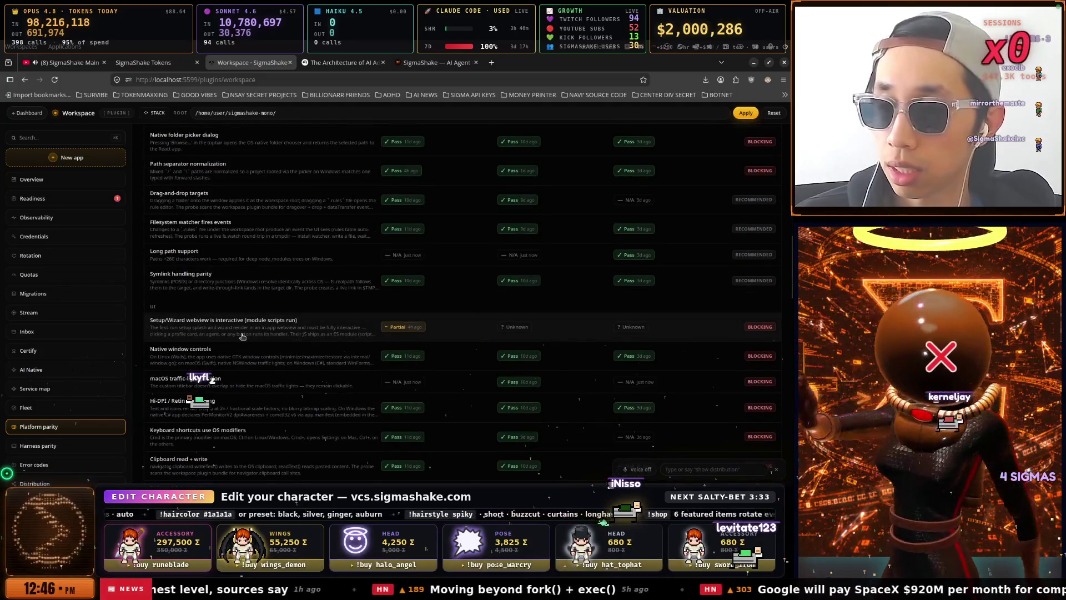
scroll(242, 336, "down", 10)
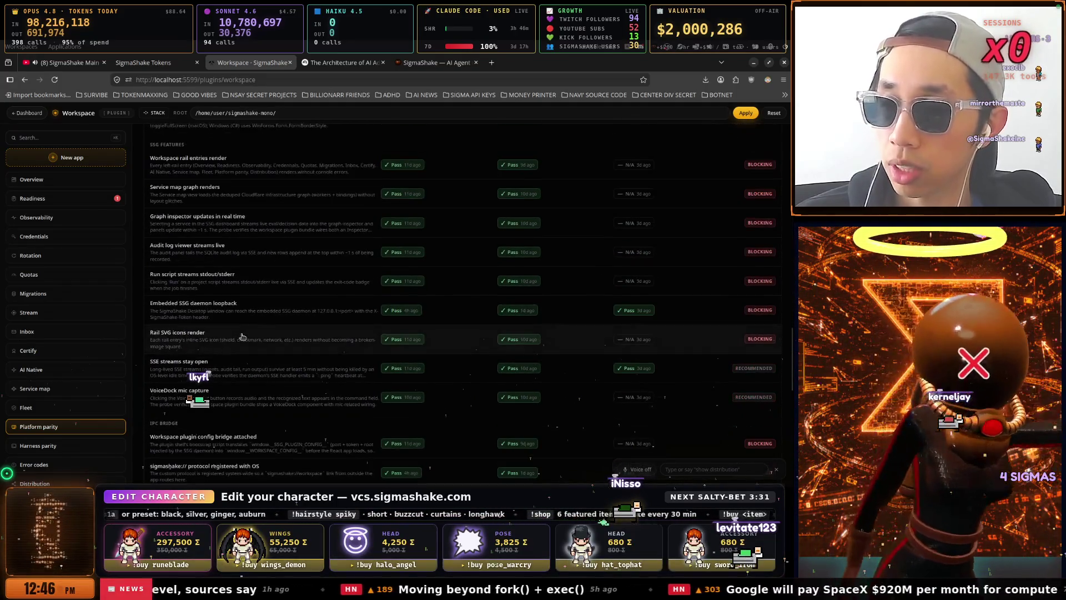
scroll(243, 336, "down", 3)
scroll(227, 351, "down", 3)
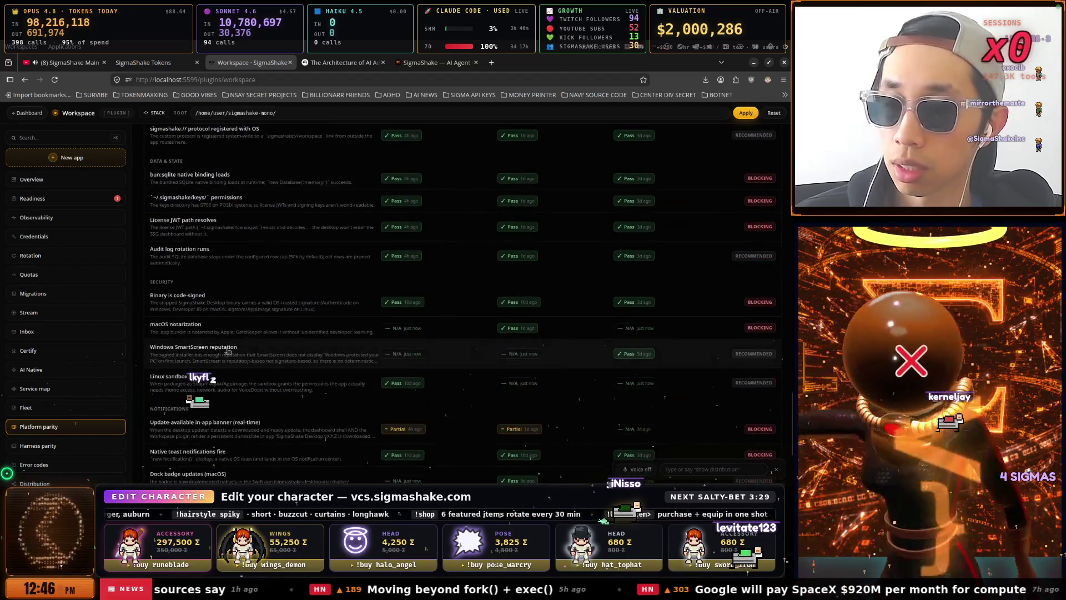
left_click(55, 444)
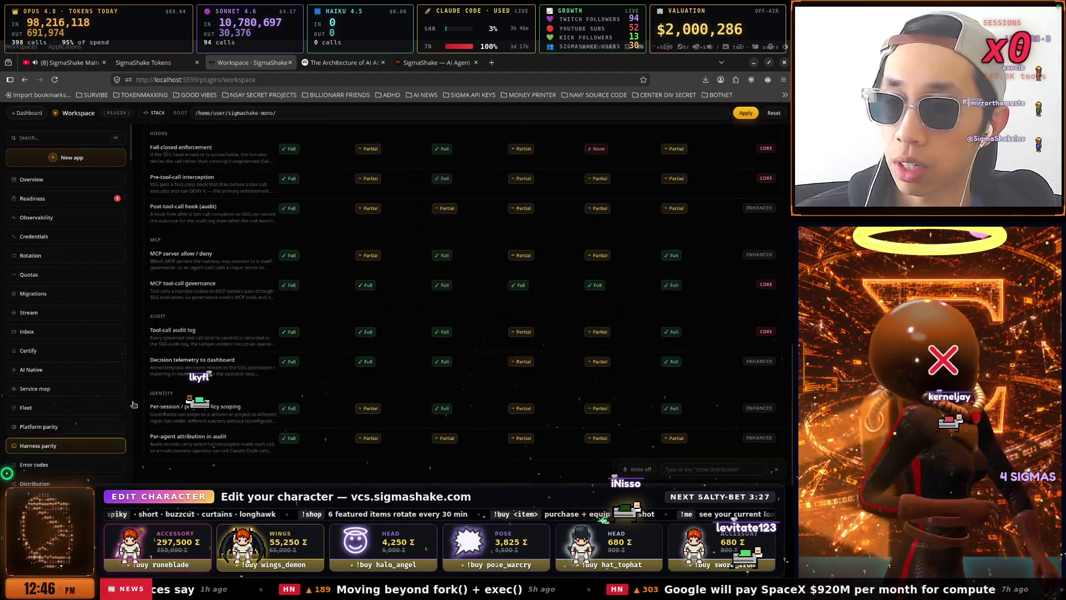
Open the Distribution page, flagging 10 channels needing attention for CLI 0.29.156 and Desktop 0.1.113.
scroll(293, 329, "up", 10)
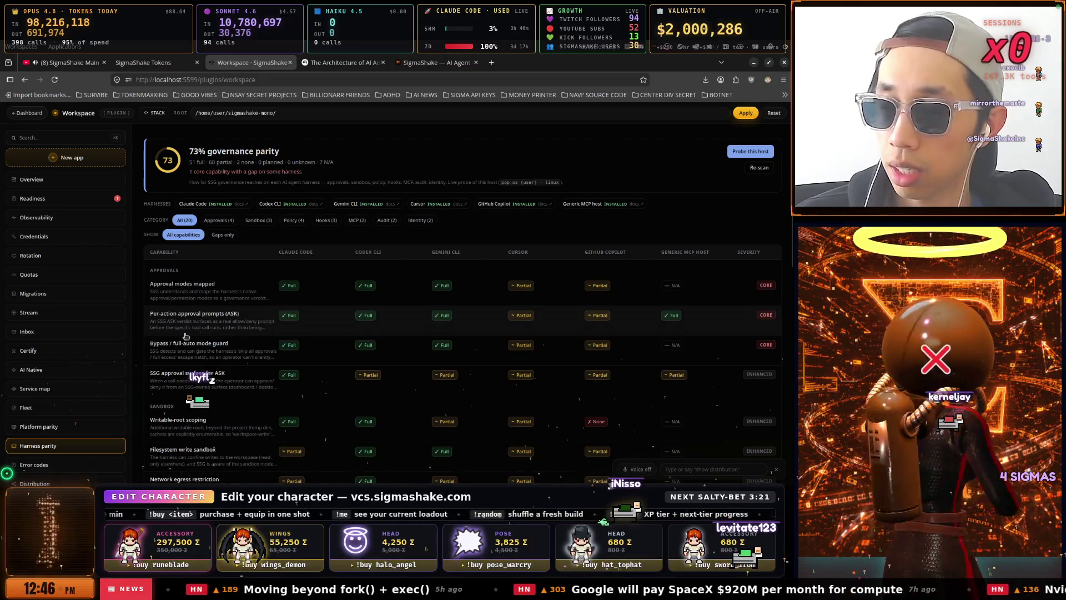
scroll(117, 375, "down", 1)
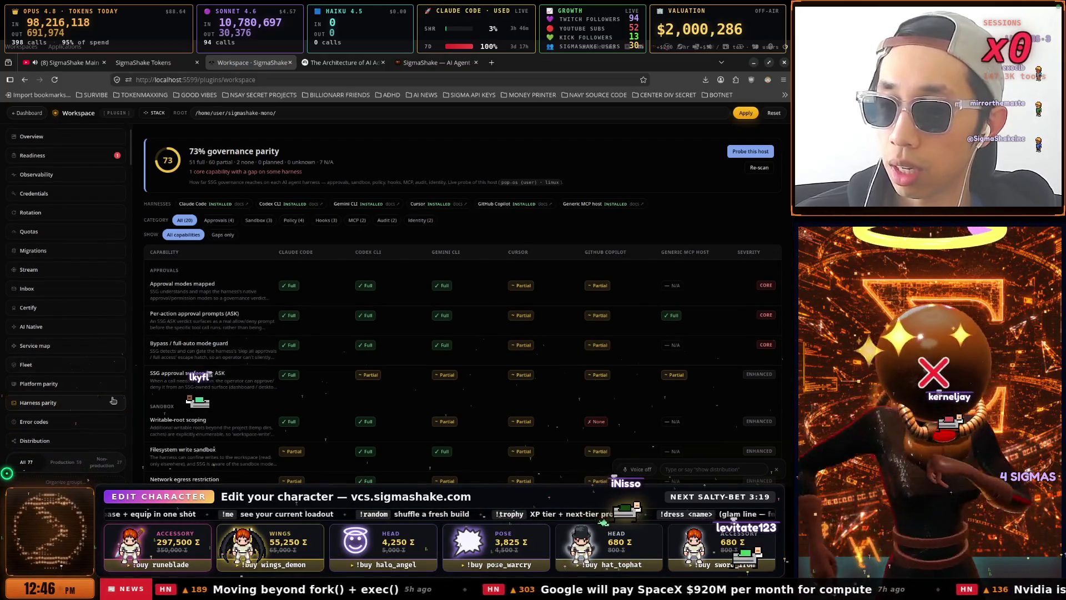
left_click(63, 441)
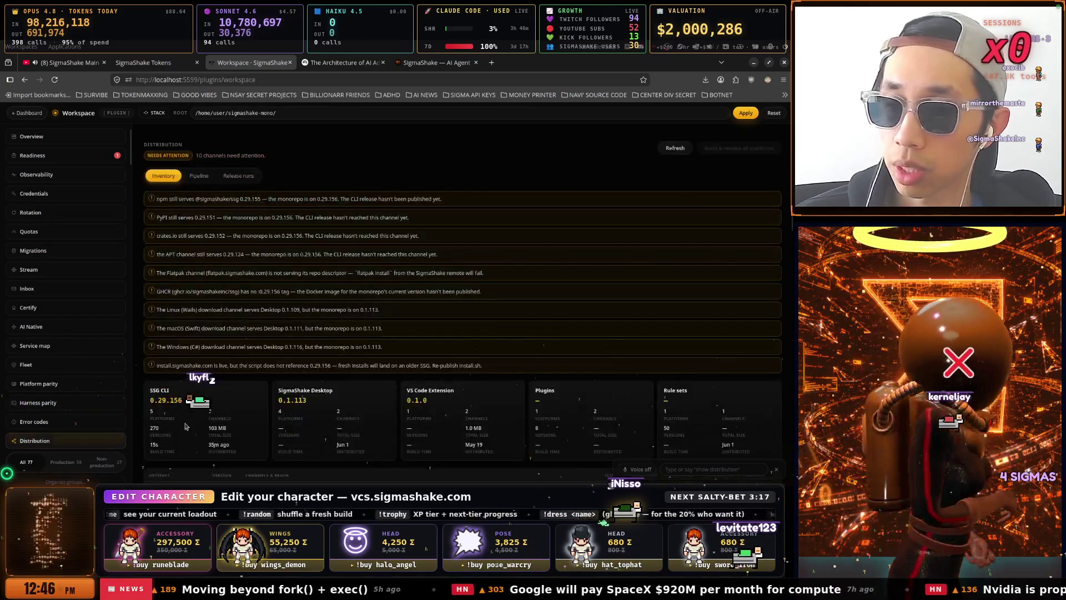
Scroll through the Distribution release summary cards and per-platform artifact table.
scroll(334, 401, "down", 3)
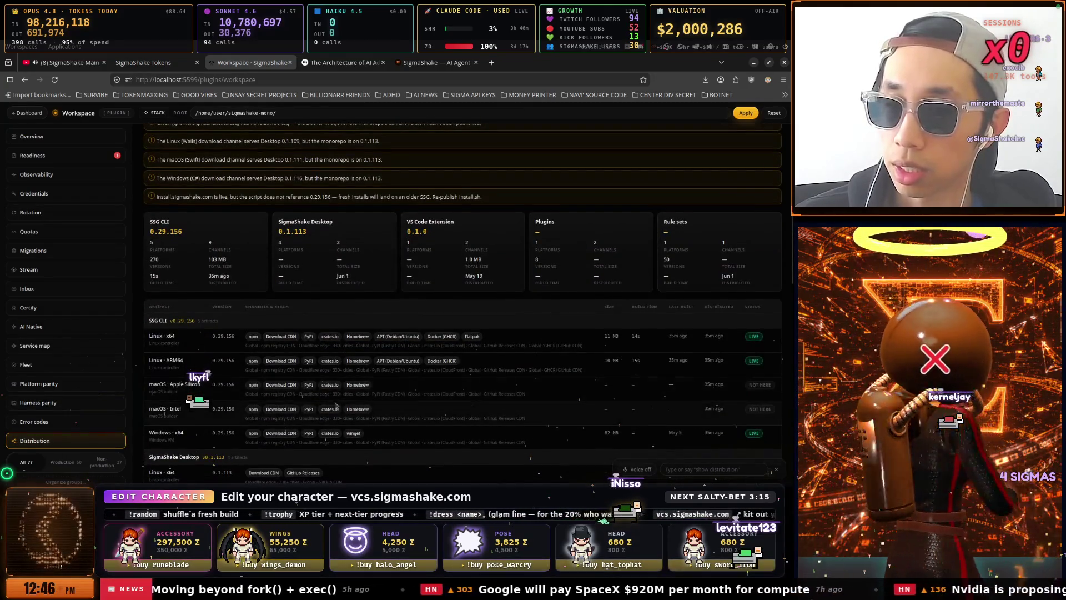
scroll(335, 405, "down", 1)
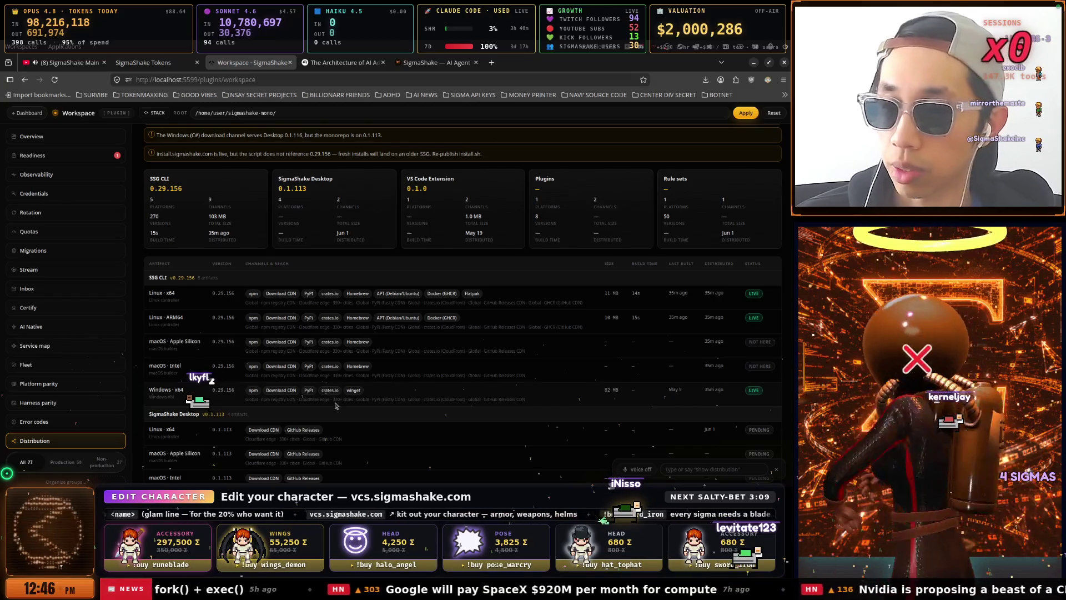
scroll(335, 405, "down", 2)
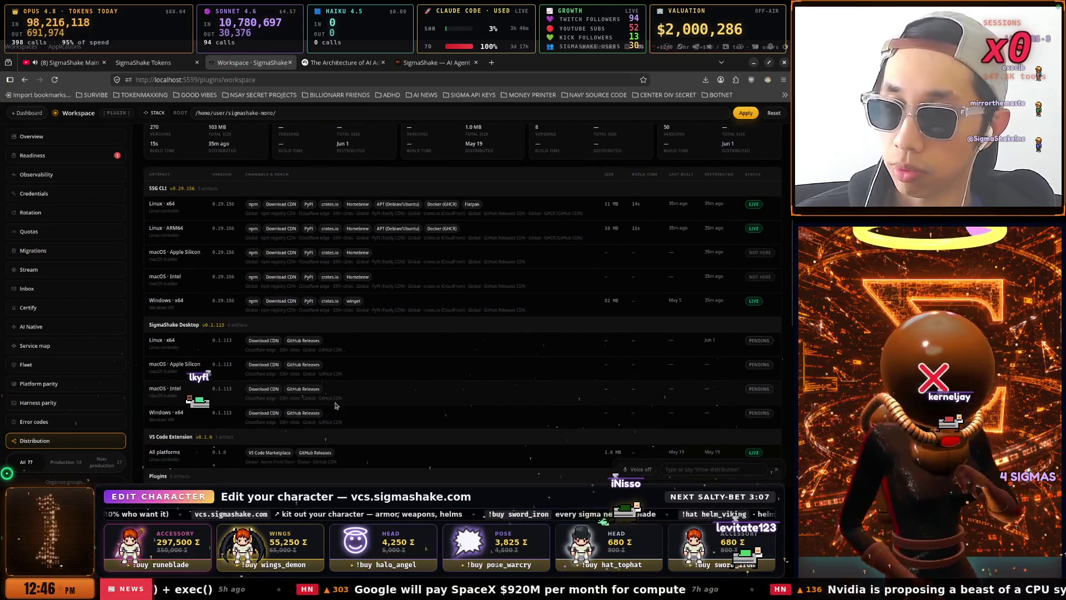
scroll(335, 406, "up", 1)
scroll(335, 405, "up", 5)
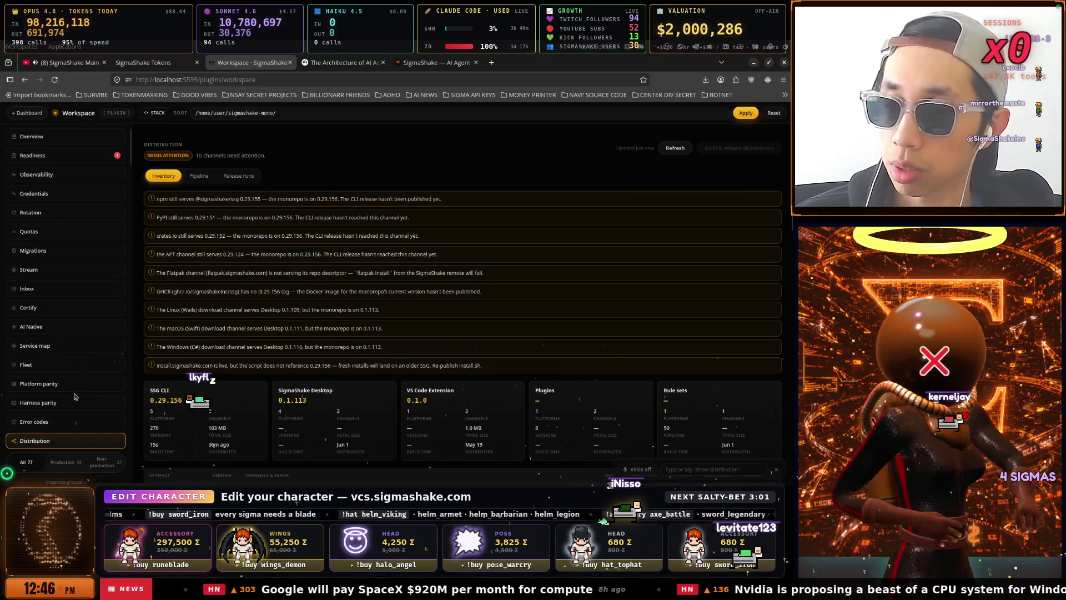
scroll(319, 397, "down", 4)
scroll(319, 397, "down", 3)
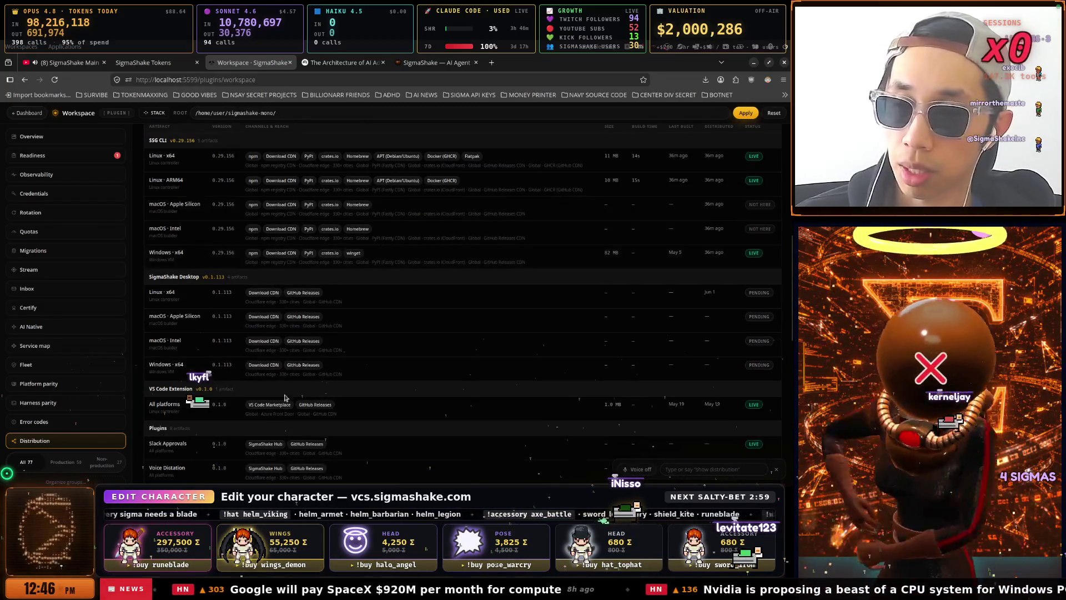
scroll(80, 392, "up", 1)
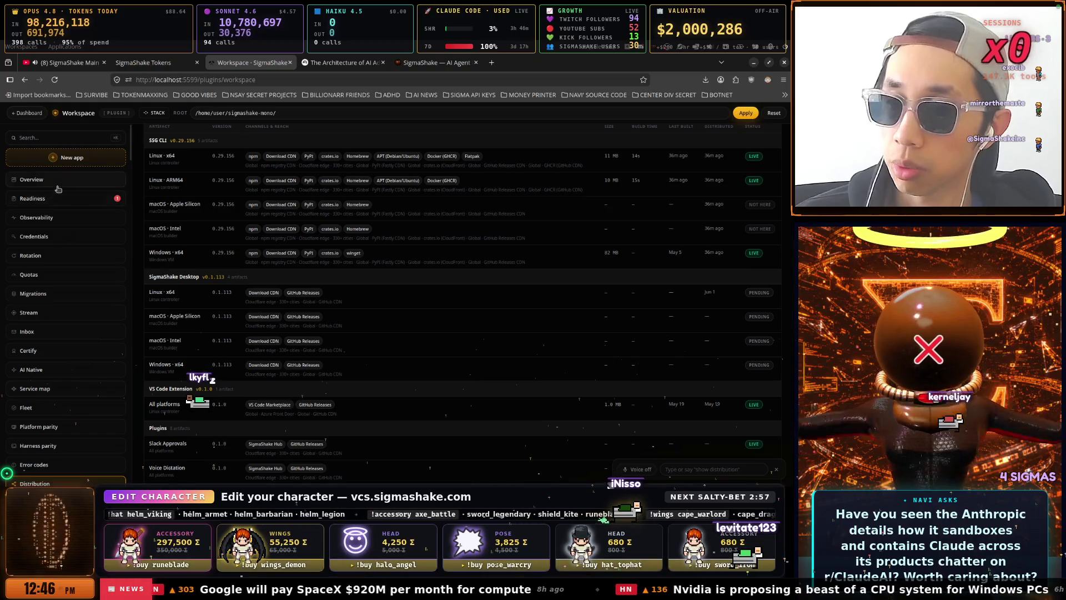
Return to the Workspace Overview with 10 failing-test projects and browse the sidebar project list.
left_click(58, 182)
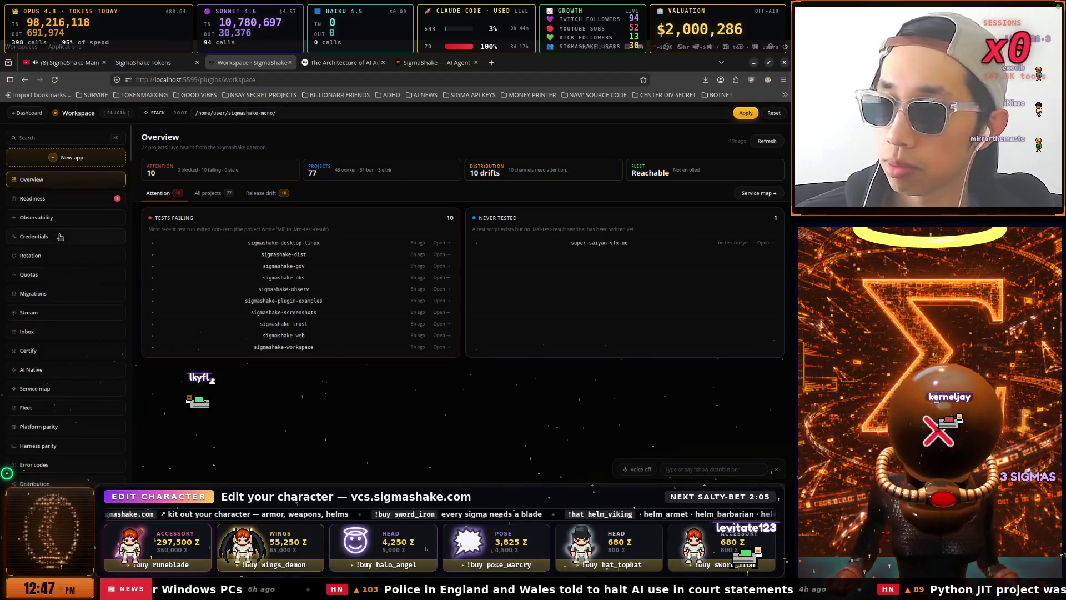
scroll(60, 239, "down", 1)
scroll(57, 245, "up", 1)
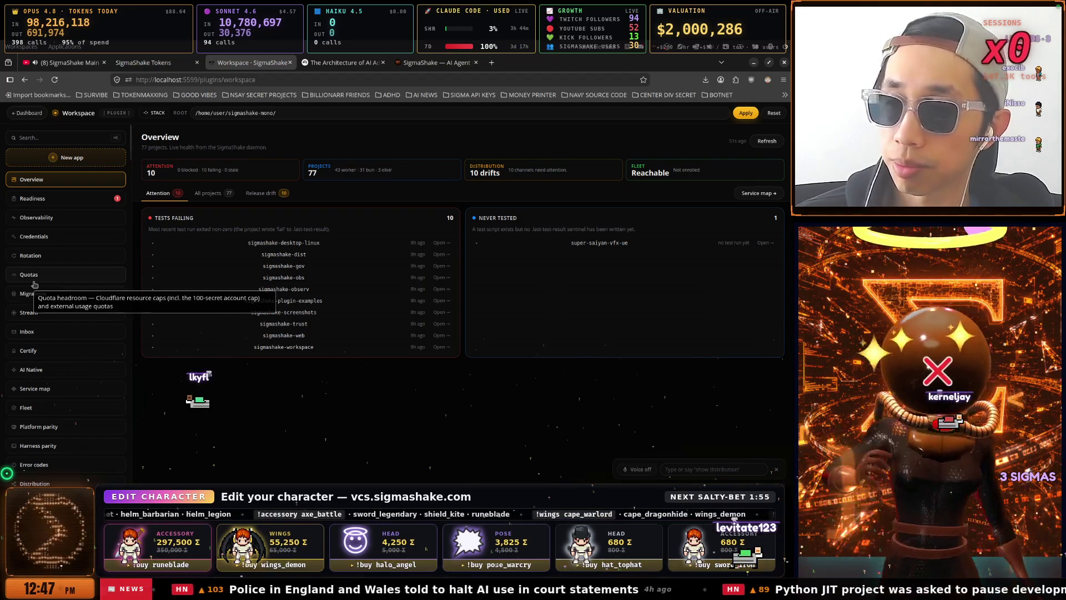
scroll(35, 284, "down", 10)
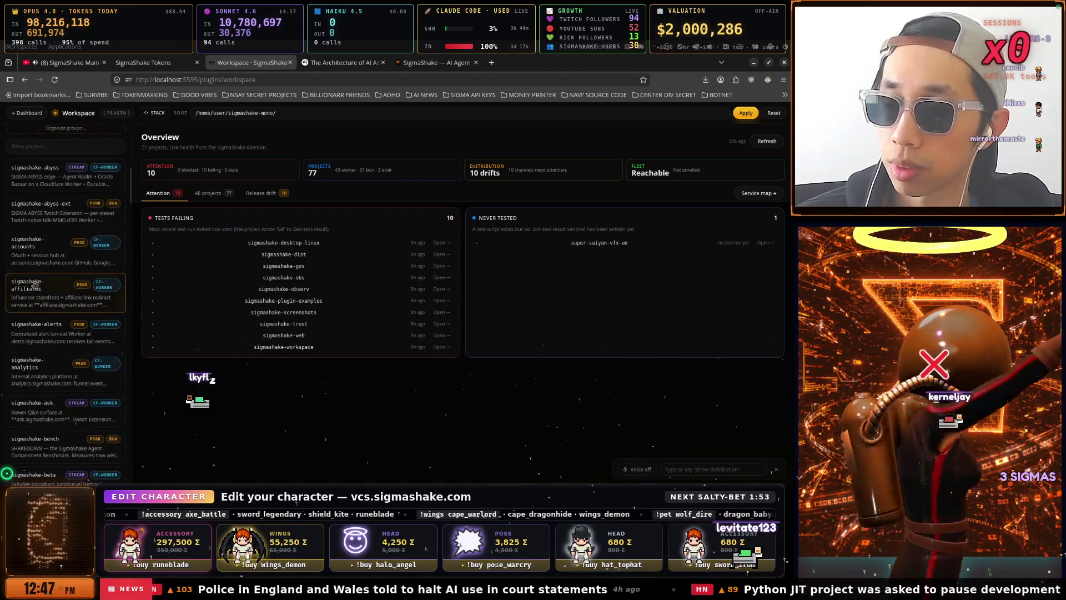
scroll(35, 284, "up", 10)
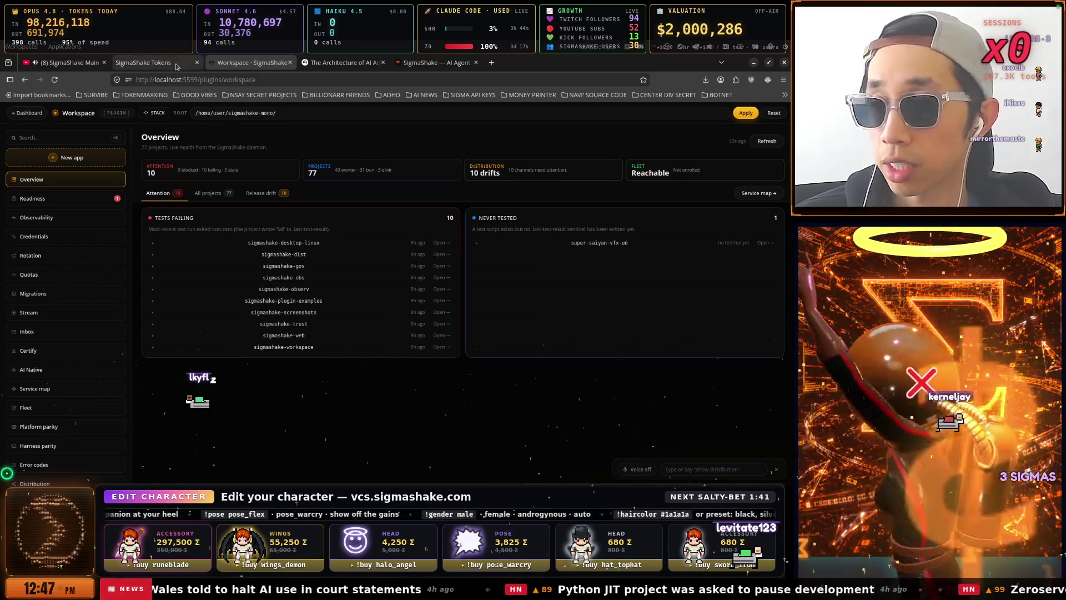
mouse_move(182, 72)
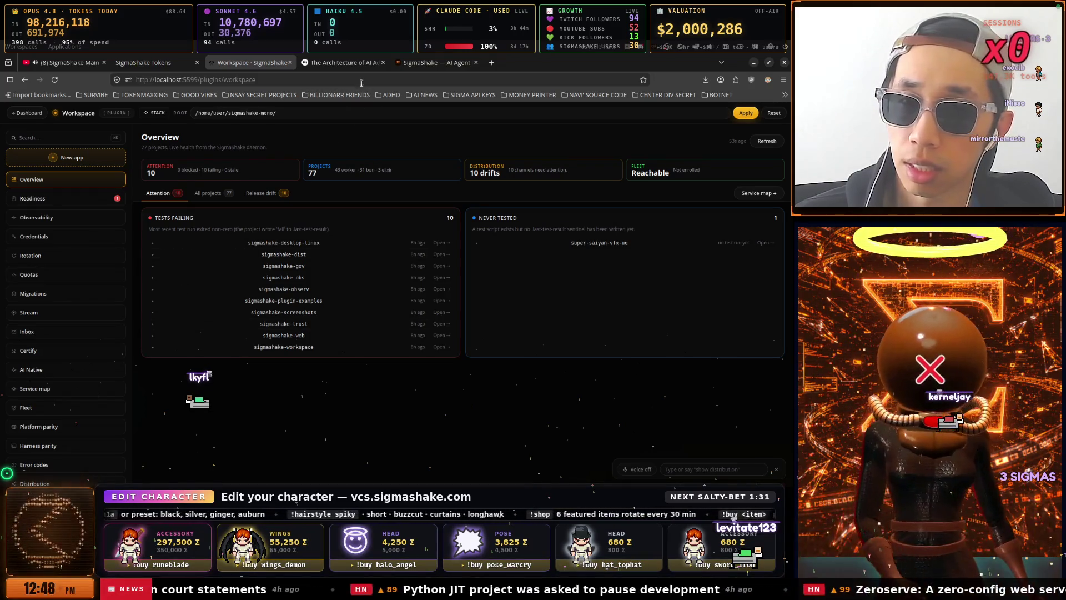
mouse_move(348, 71)
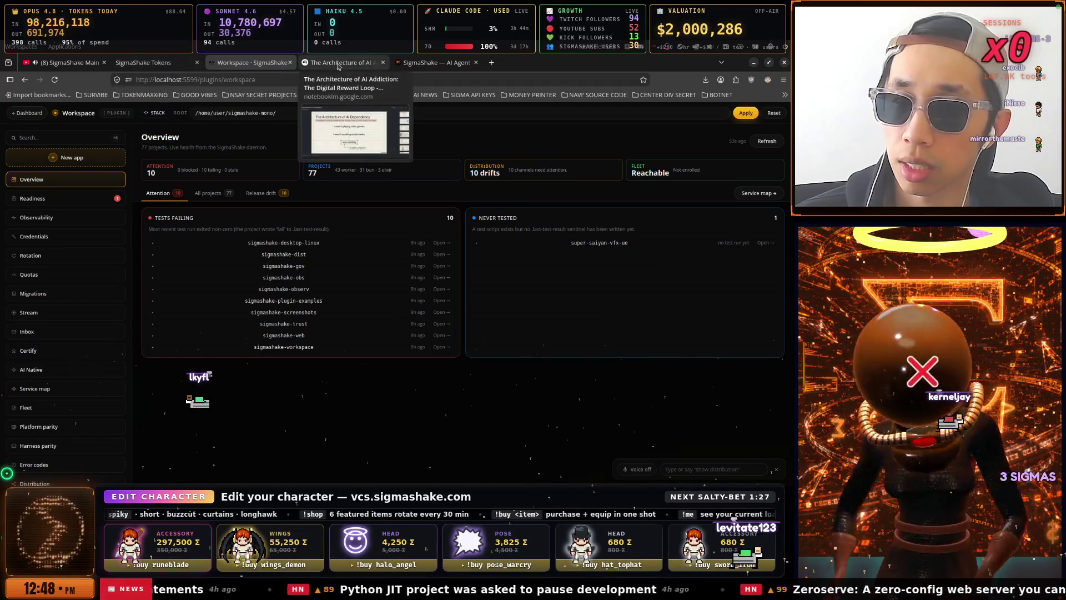
Switch to 'The Architecture of AI Dependency' deck and show slide 2, The Evolution of the Digital Reward Loop.
left_click(338, 65)
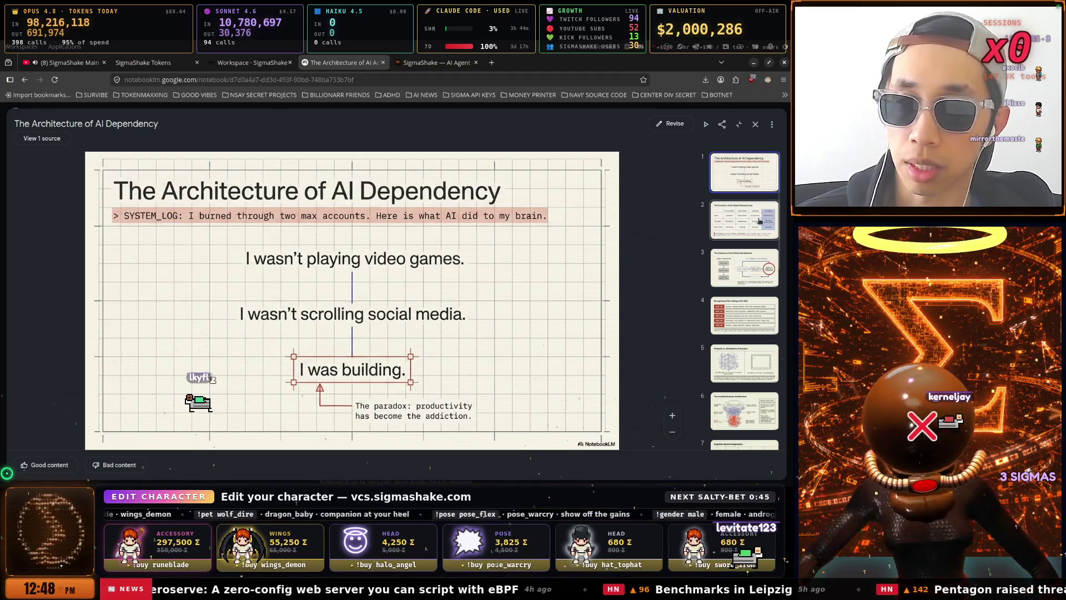
left_click(753, 223)
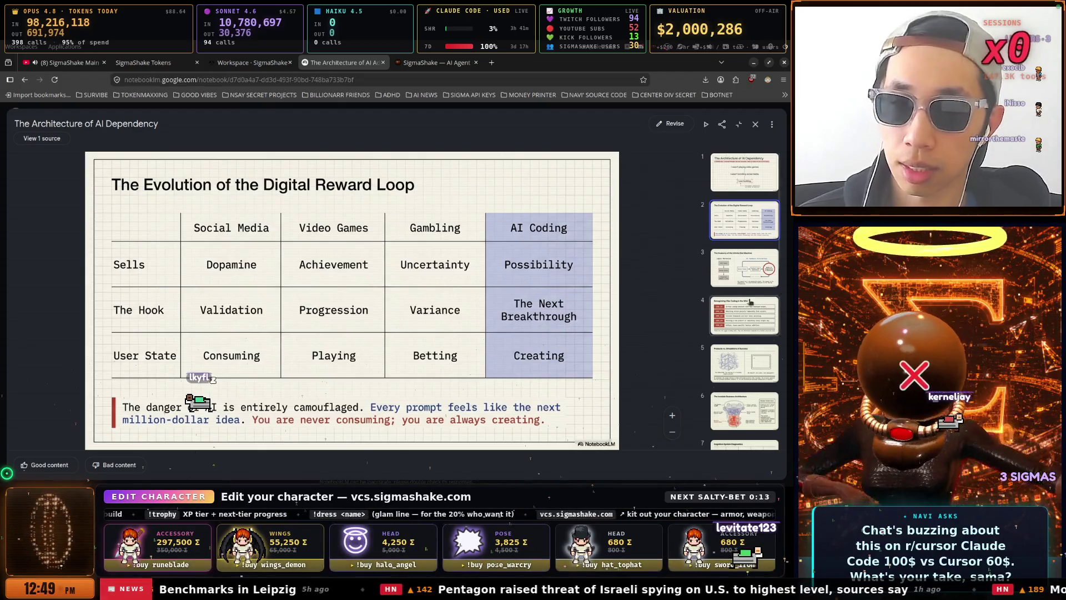
Step through slide 3 to slide 4, 'Recognizing Vibe Coding in the Wild'.
left_click(756, 273)
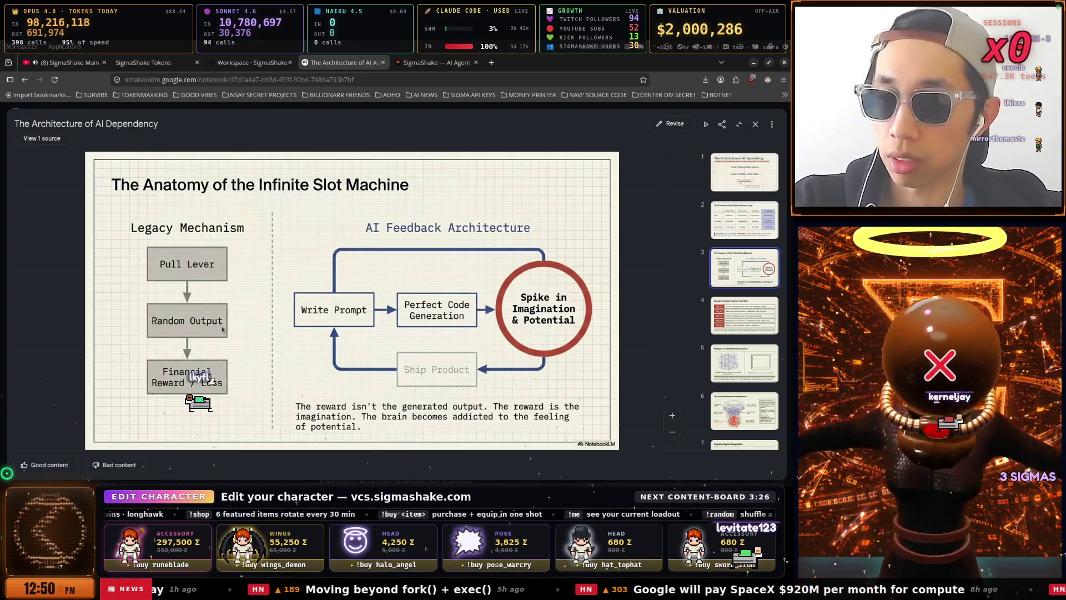
left_click(732, 309)
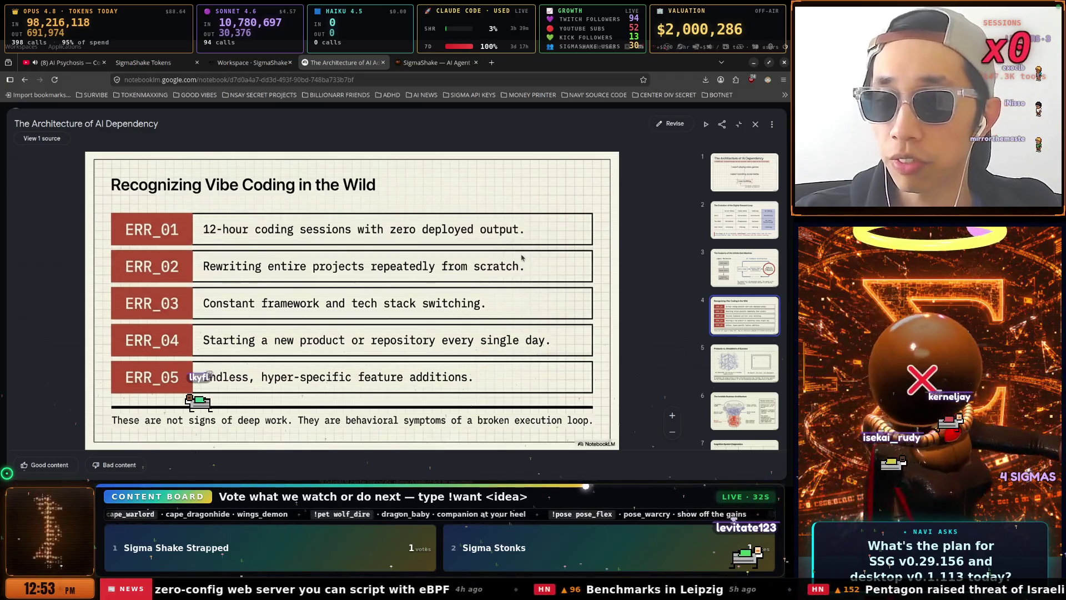
Open a new browser tab and list the NSAY SECRET PROJECTS bookmark folder.
left_click(491, 63)
left_click(262, 95)
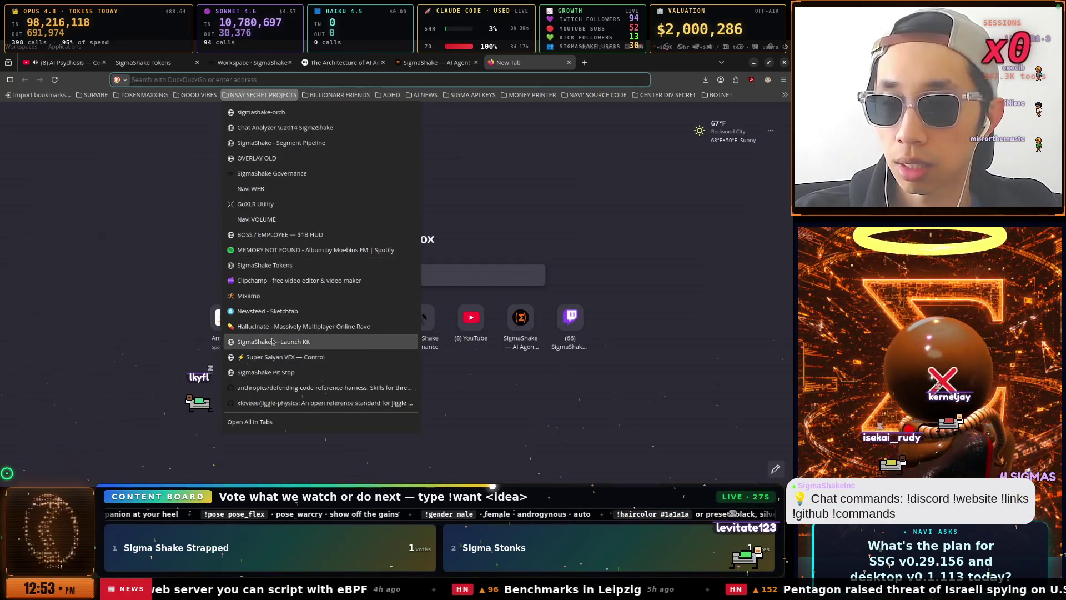
Turn on the visible VFX in Super Saiyan VFX Control, then return to the SigmaShake Workspace overview.
left_click(272, 357)
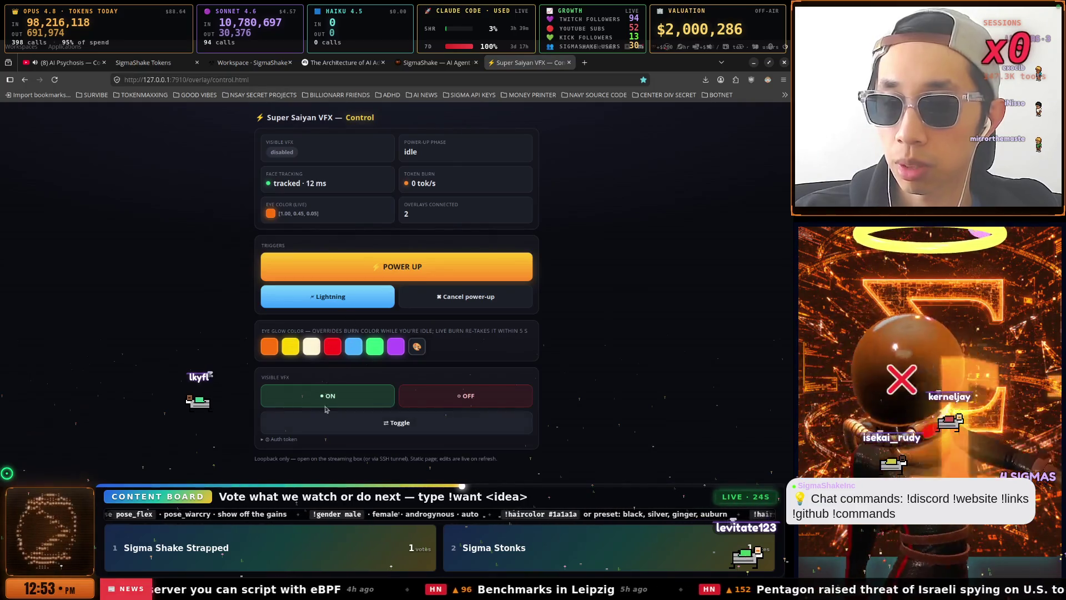
left_click(335, 398)
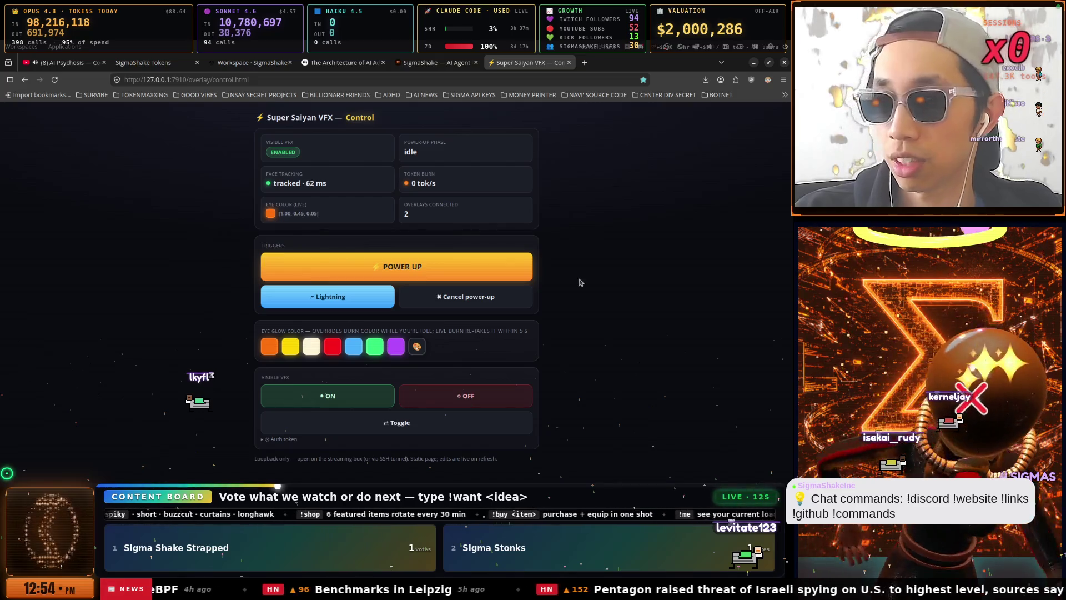
left_click(433, 65)
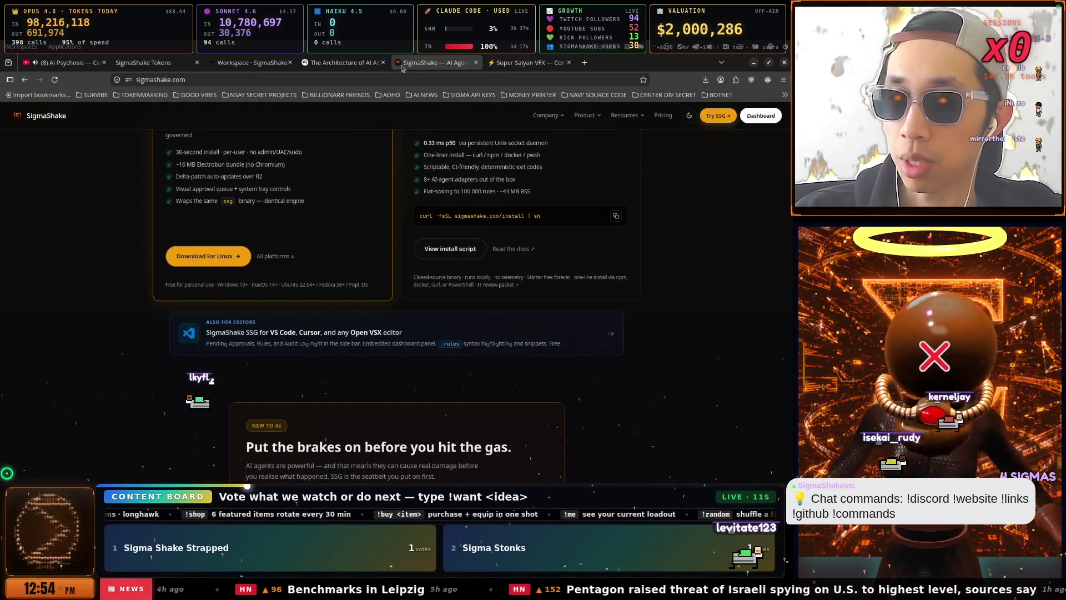
left_click(341, 63)
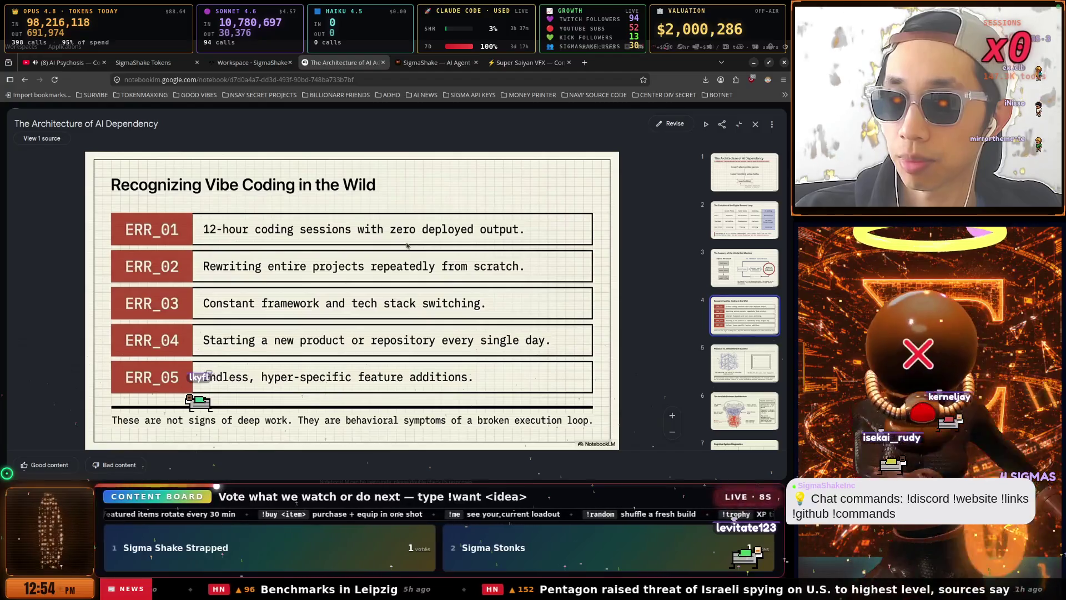
key("ctrl+Page_Up")
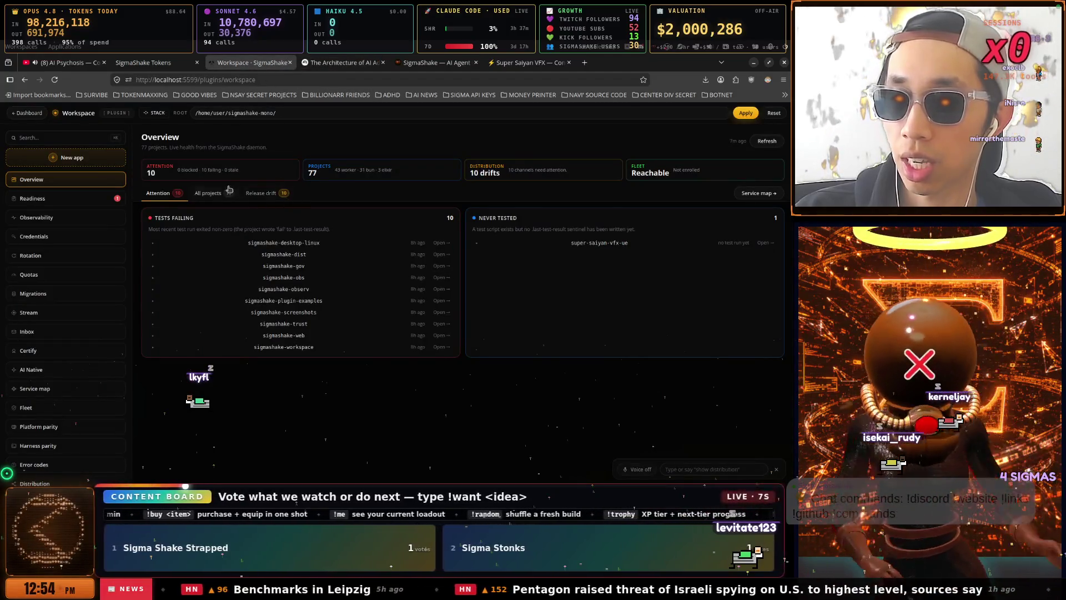
List all 77 projects, trying the Production and Non-production filters along the way.
left_click(212, 192)
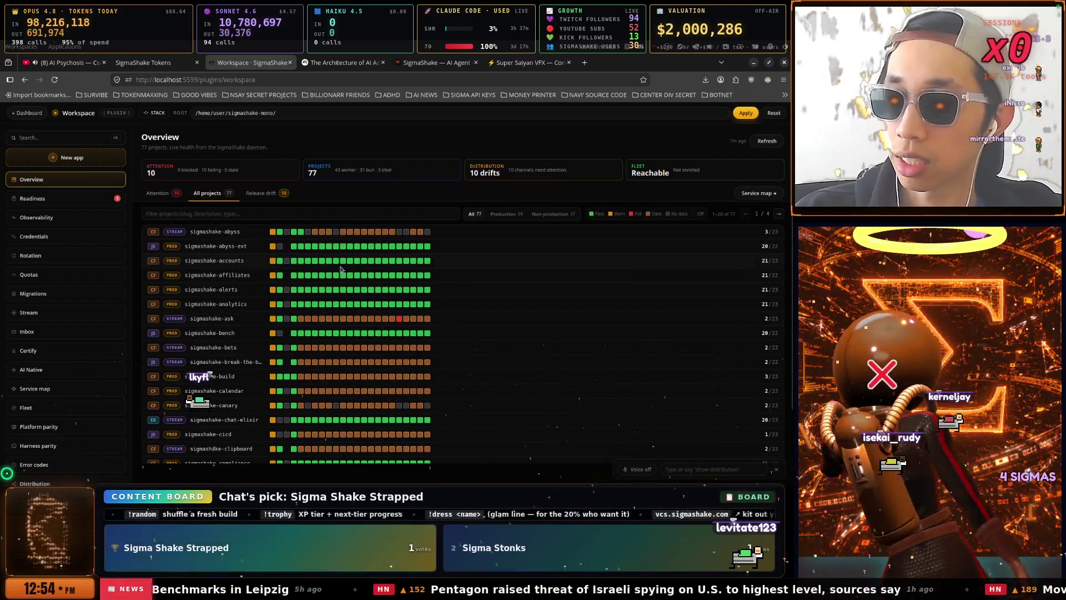
left_click(509, 216)
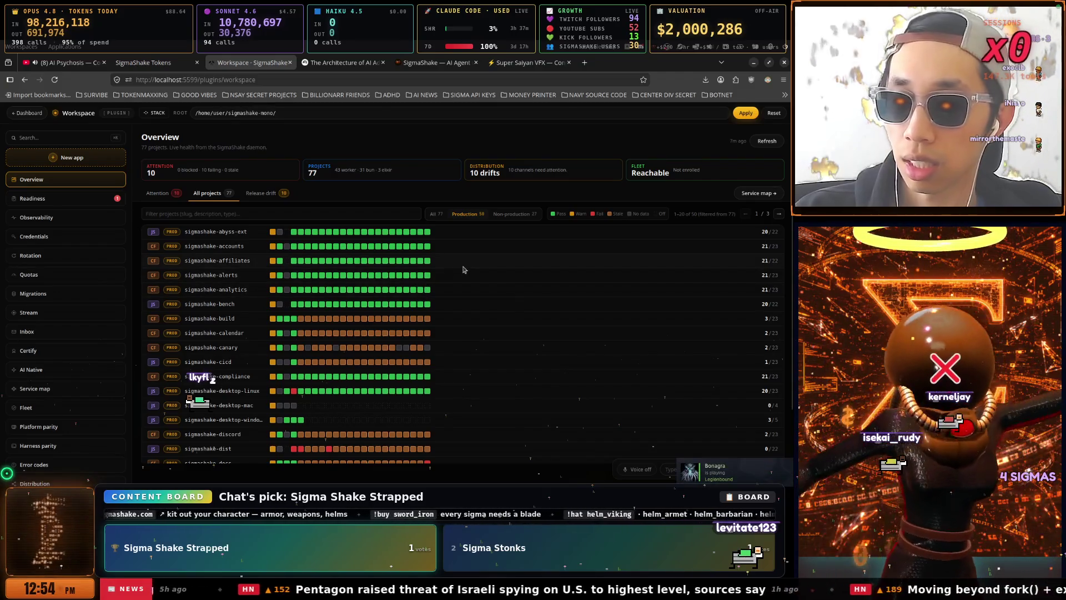
left_click(515, 220)
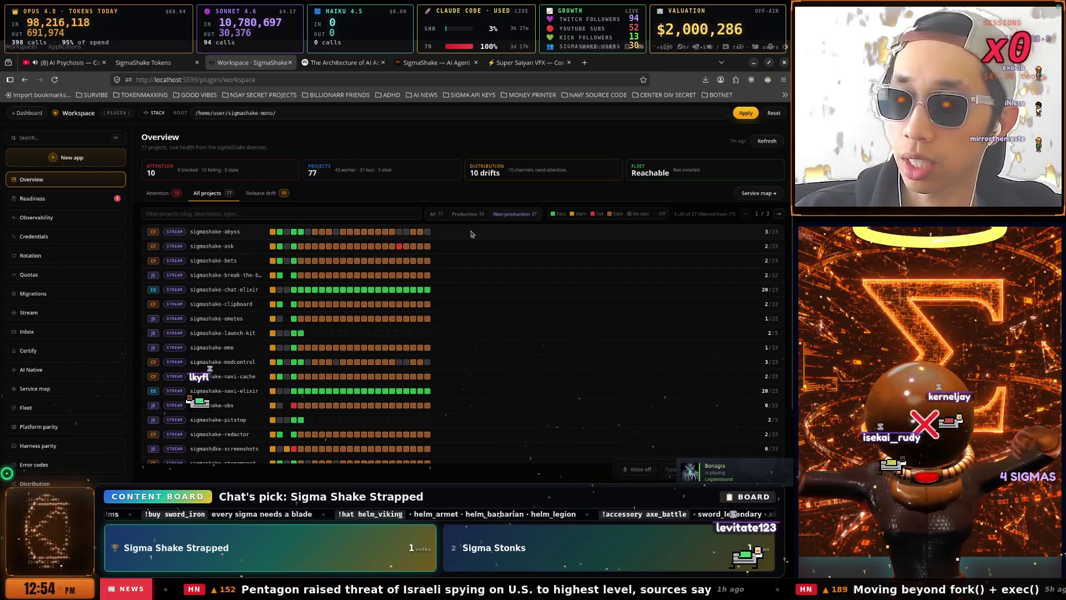
left_click(436, 214)
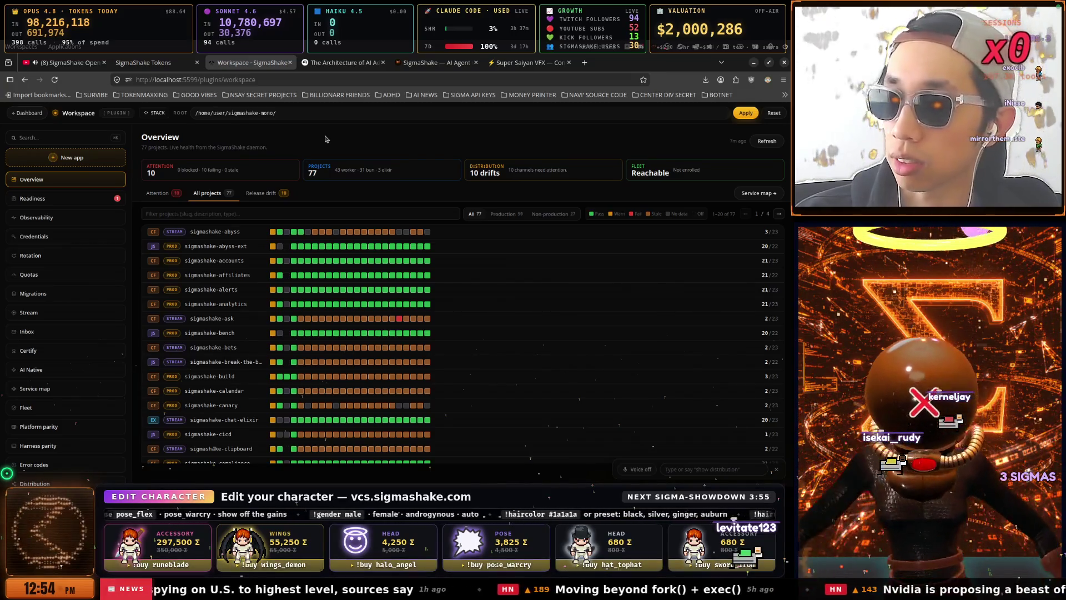
Cycle through the SigmaShake and Workspace tabs, ending on the NotebookLM deck at slide 4.
left_click(443, 64)
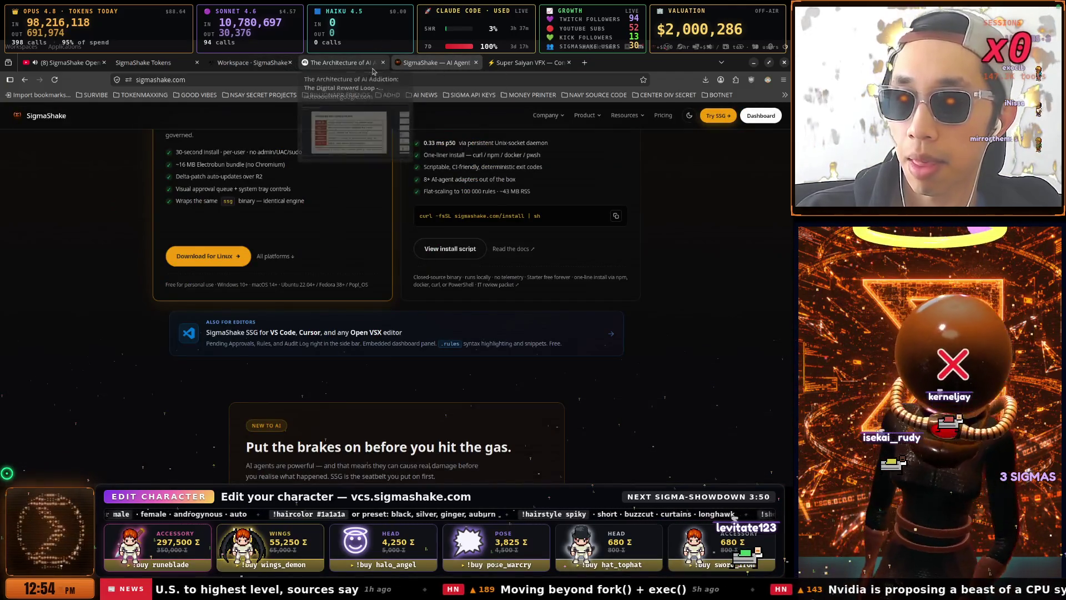
left_click(360, 65)
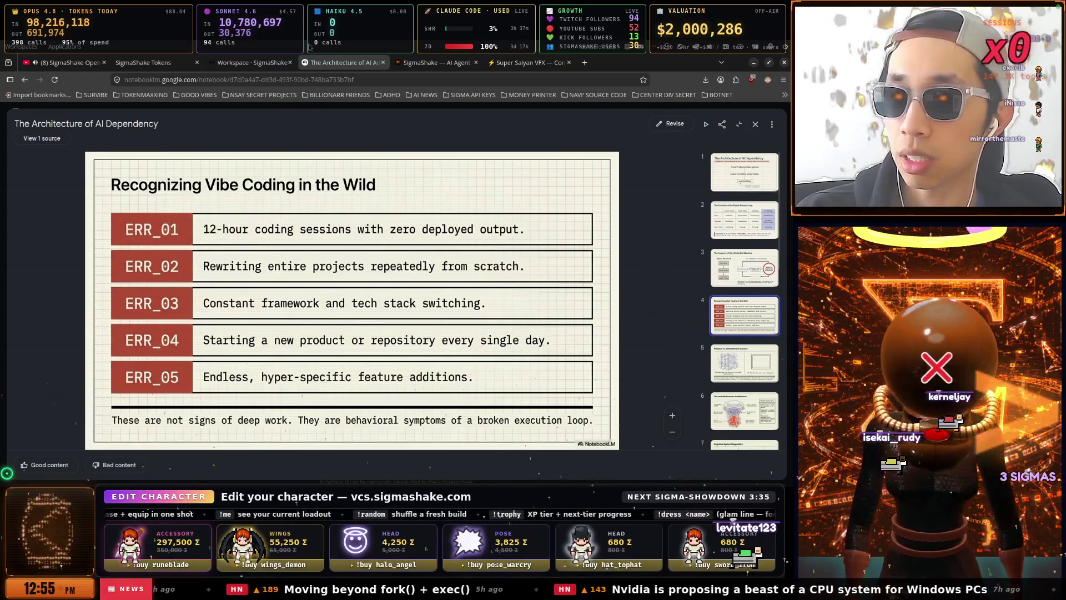
left_click(266, 58)
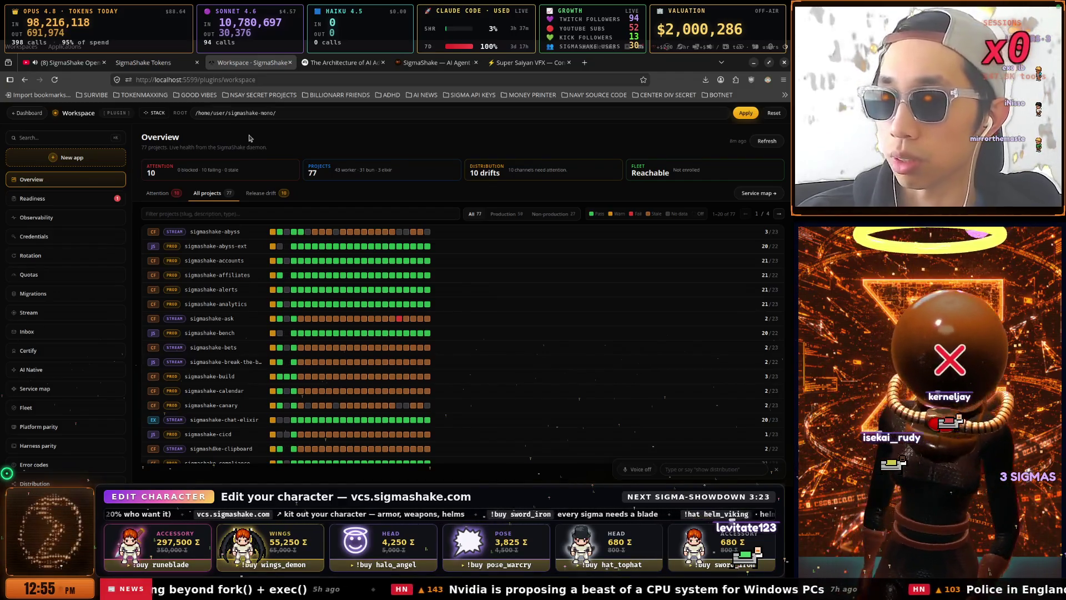
mouse_move(429, 62)
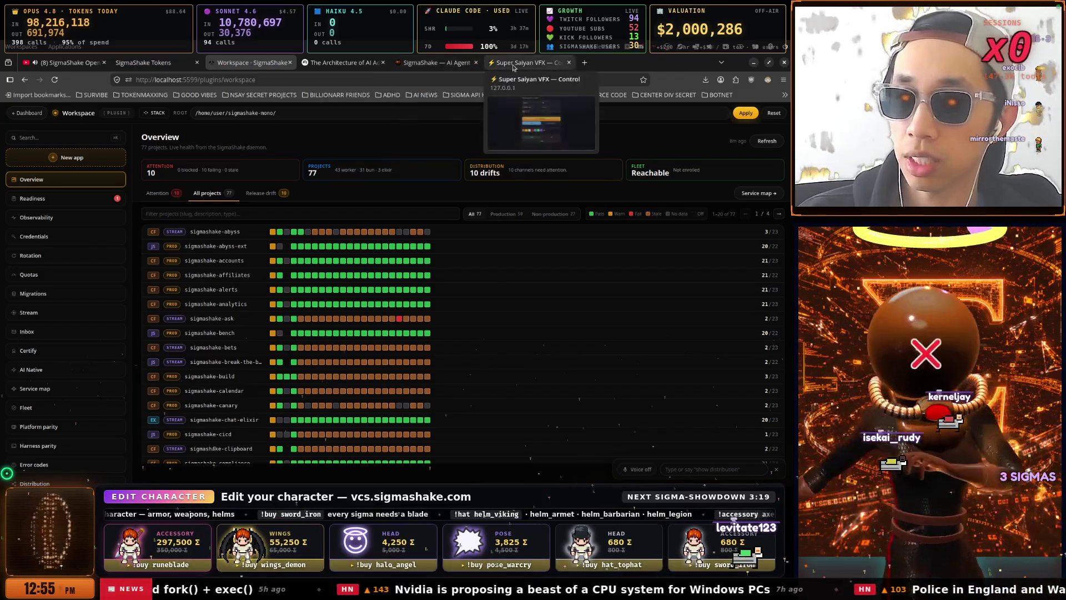
left_click(422, 64)
left_click(341, 64)
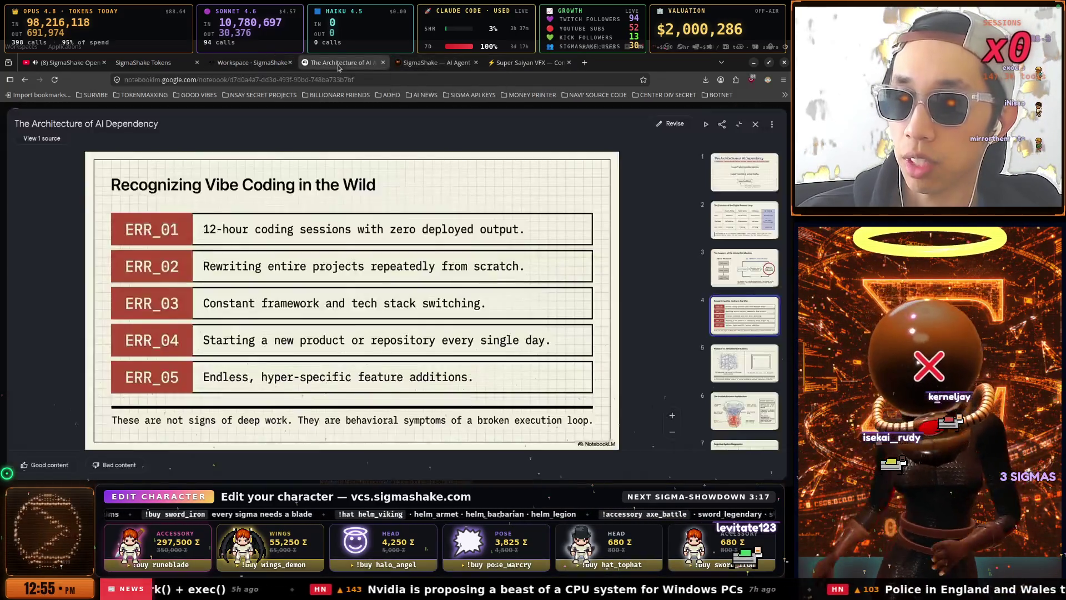
Go to slide 5, 'Products vs. Simulations of Success', then on to slide 6.
left_click(744, 353)
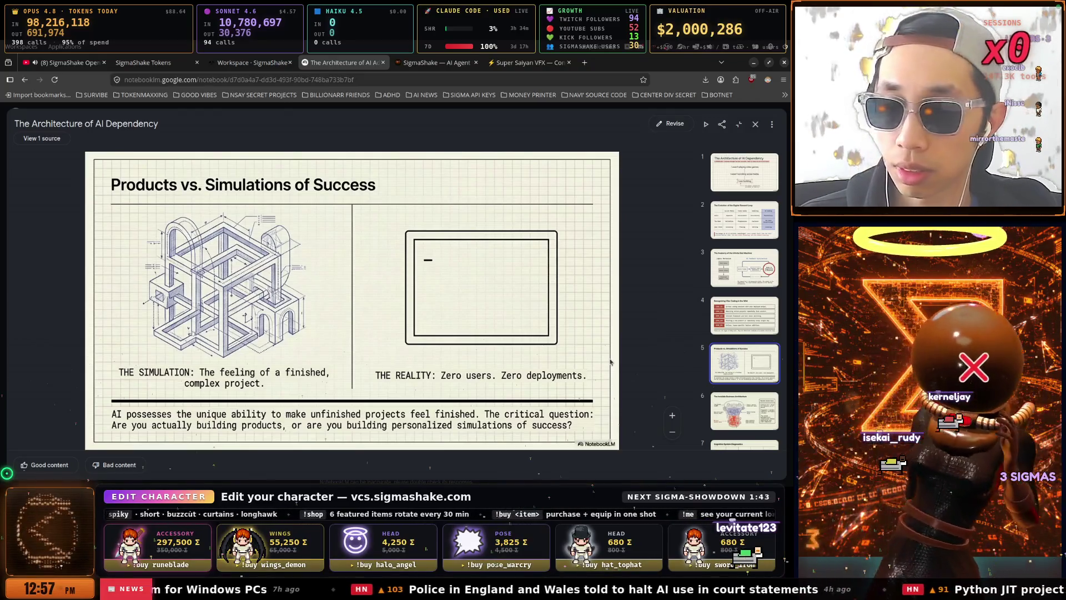
key("Right")
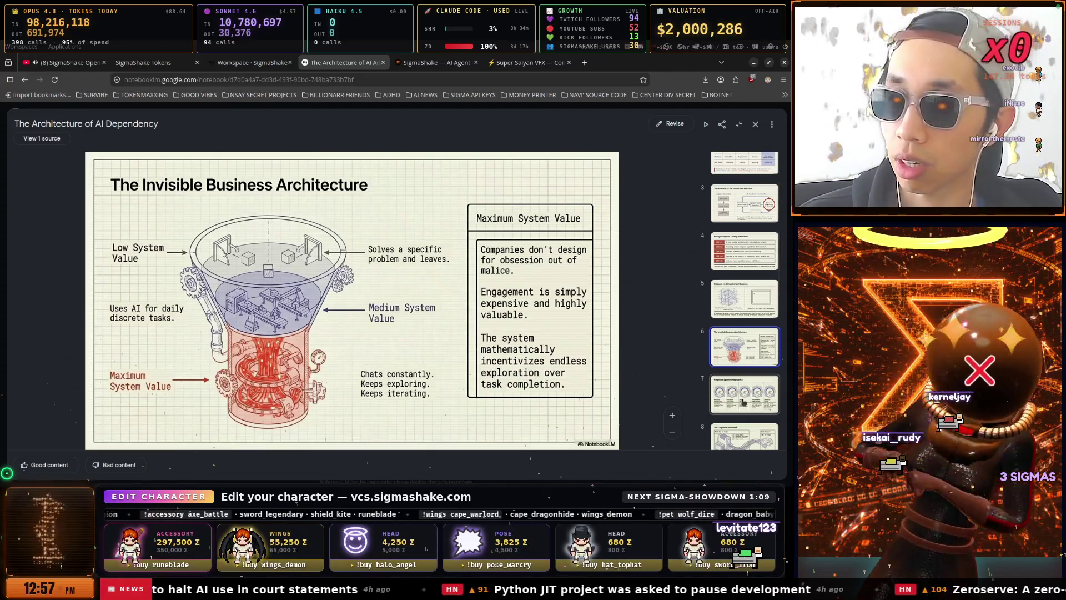
Jump to slide 7, 'Cognitive System Diagnostics', with gauges from Reality Distortion to Identity Shift.
left_click(742, 401)
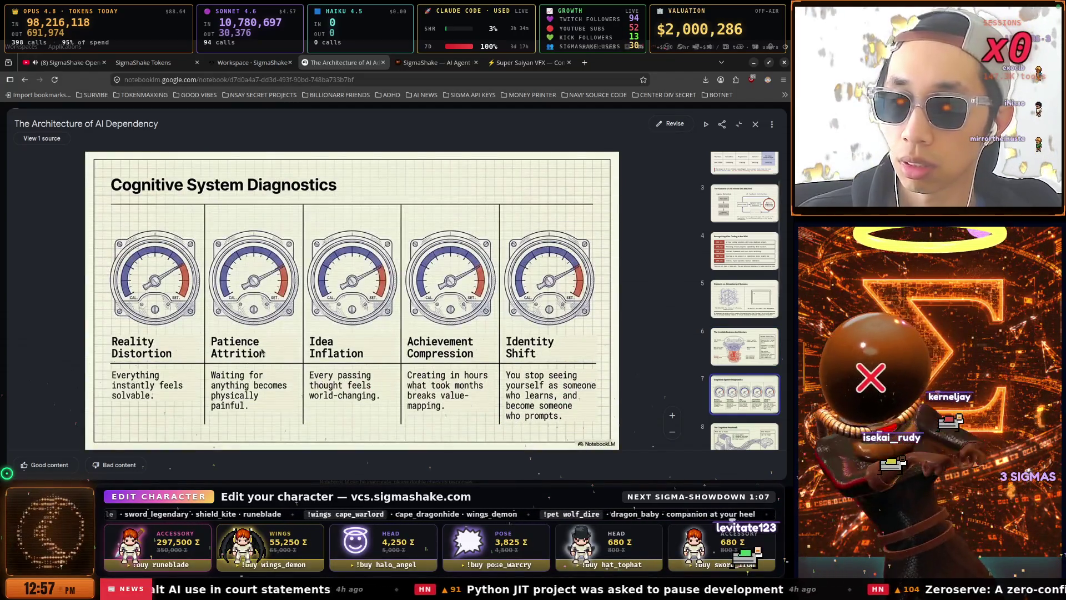
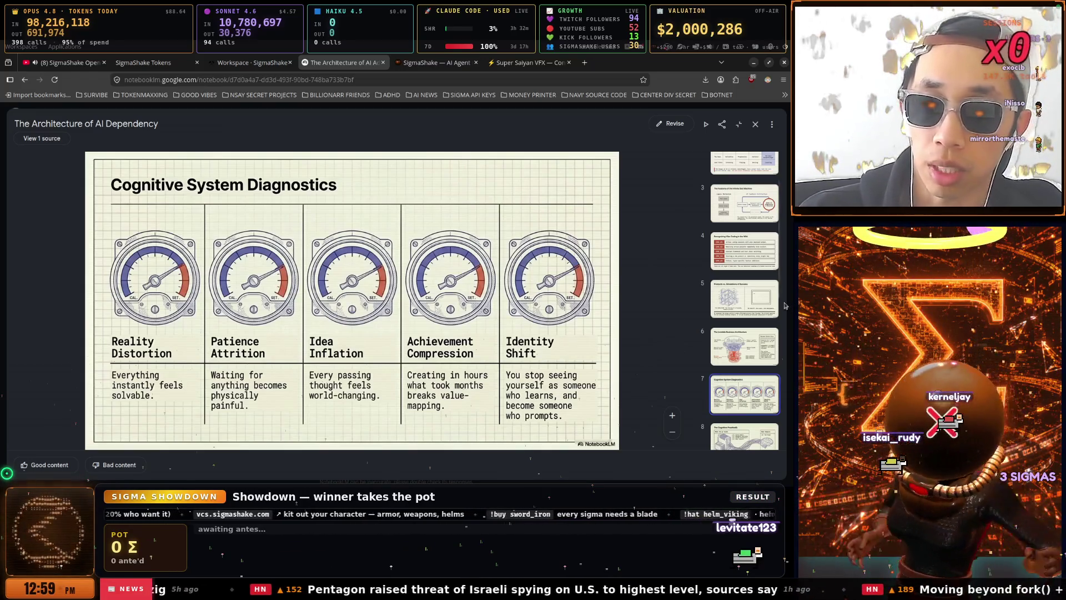
Move the NotebookLM deck to slide 8, The Cognitive Prosthetic.
scroll(742, 331, "down", 3)
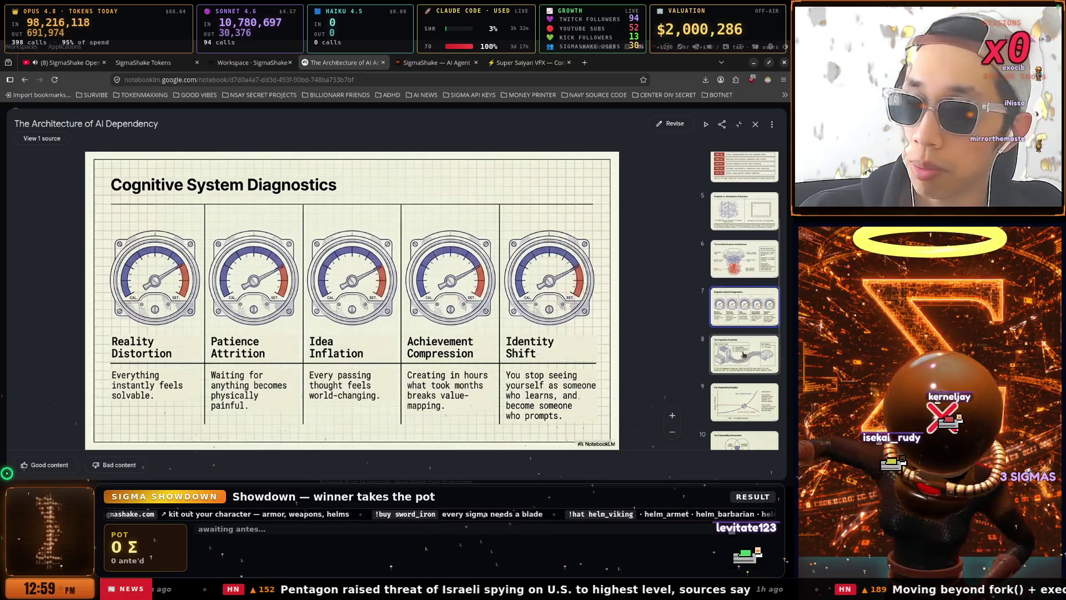
left_click(744, 347)
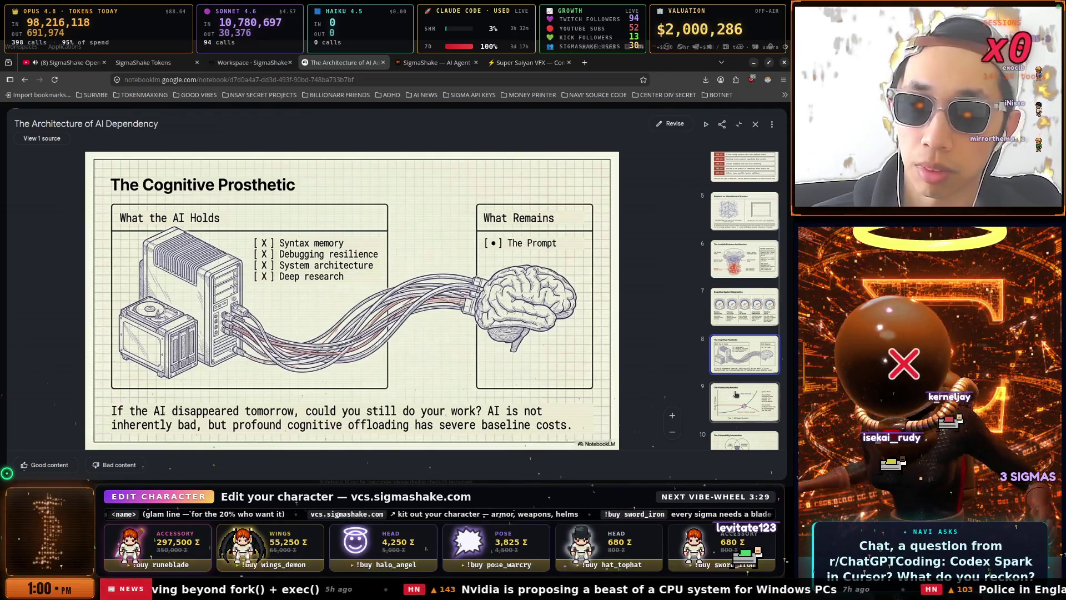
Step through slide 9, The Productivity Paradox, to slide 10, The Vulnerability Intersection.
scroll(734, 394, "down", 1)
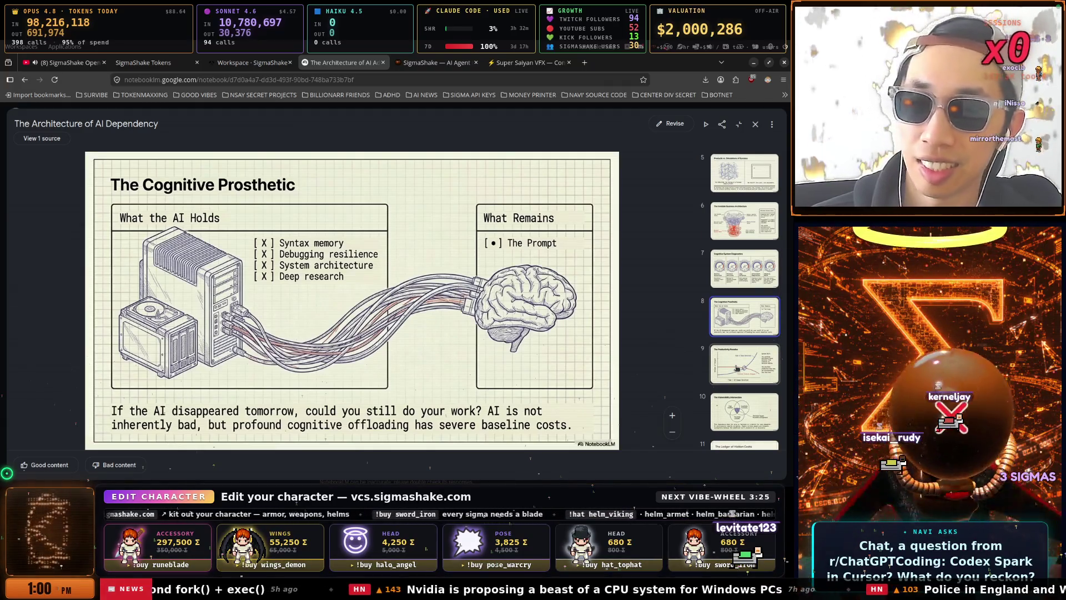
left_click(737, 368)
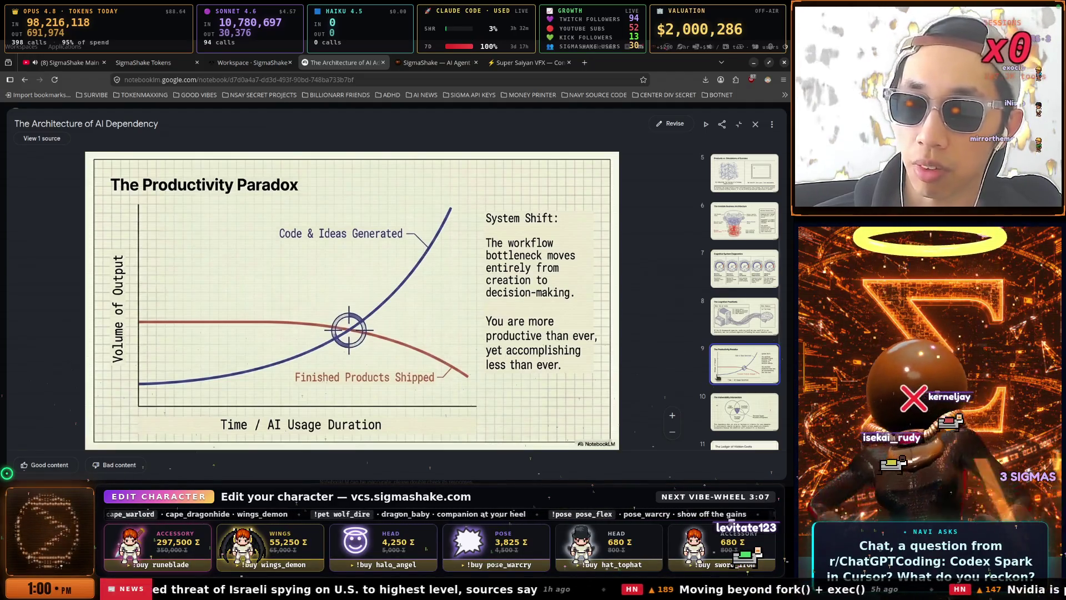
scroll(721, 375, "down", 1)
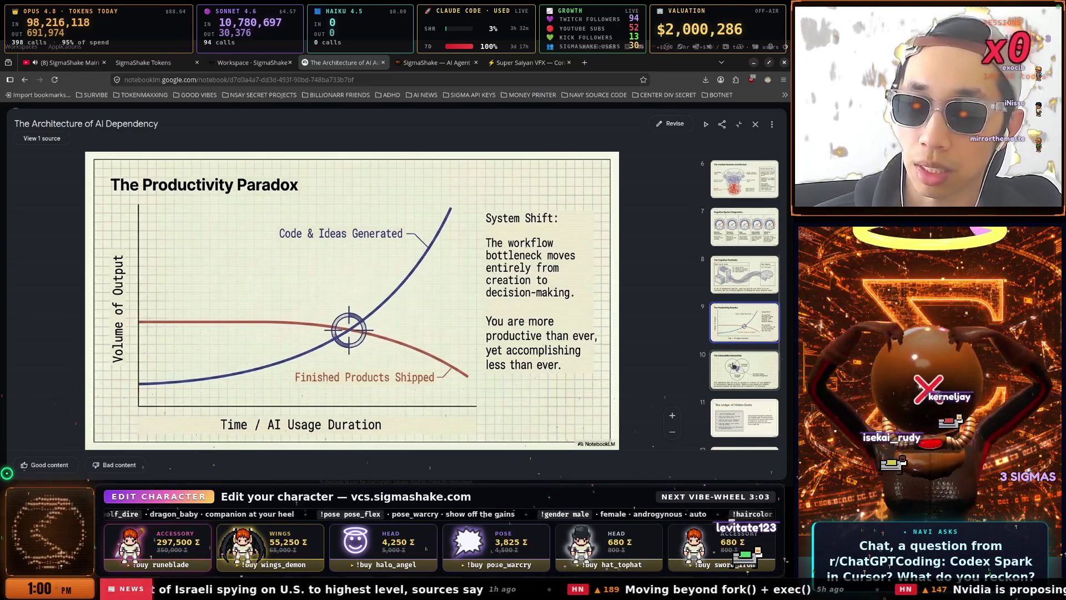
left_click(733, 366)
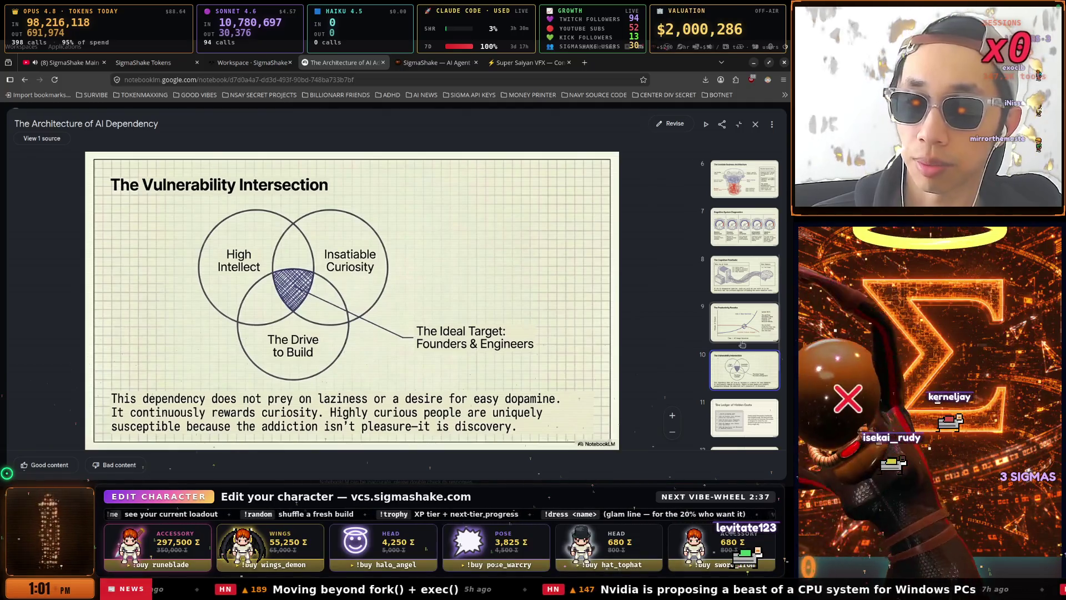
Advance through slide 11, The Ledger of Hidden Costs, to slide 12, The Paradigm Shift.
scroll(744, 341, "down", 1)
scroll(743, 342, "down", 3)
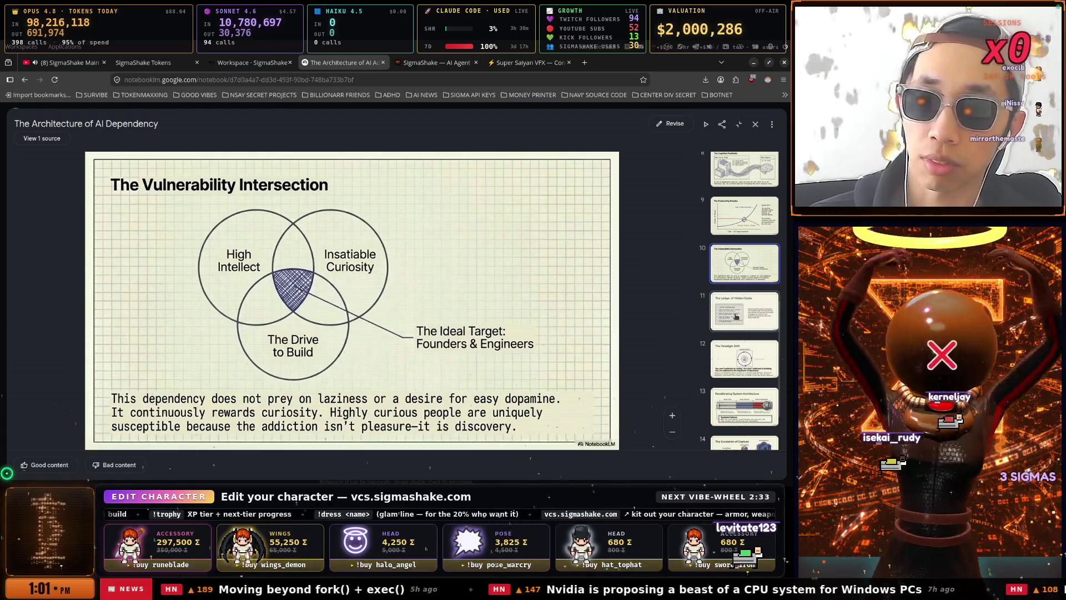
left_click(736, 316)
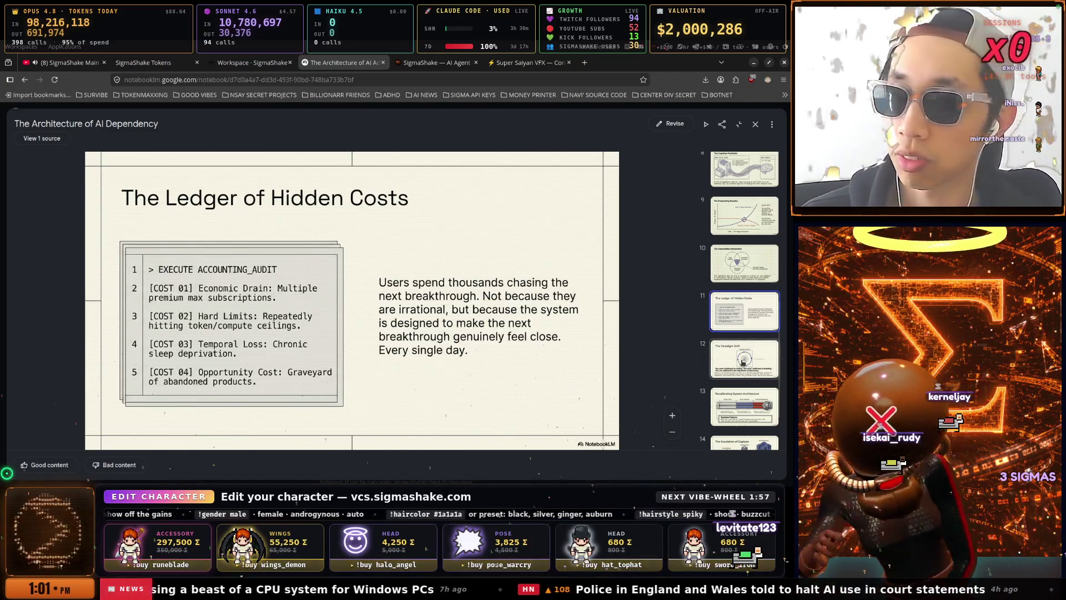
left_click(743, 360)
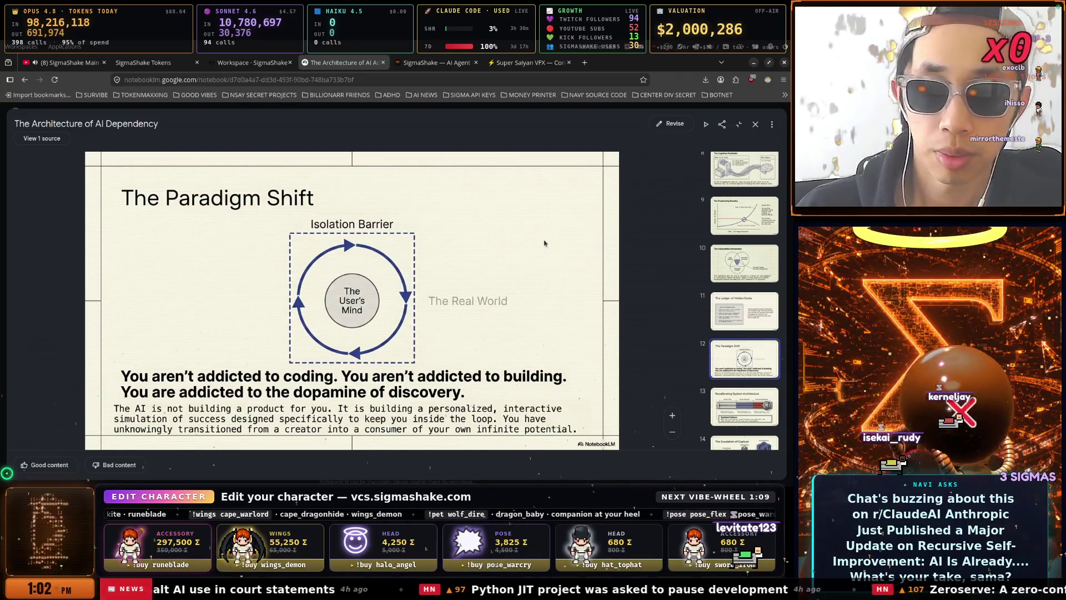
View slides 13 and 14, then bring up the SigmaShake Main Theme 06 YouTube tab.
scroll(750, 367, "down", 2)
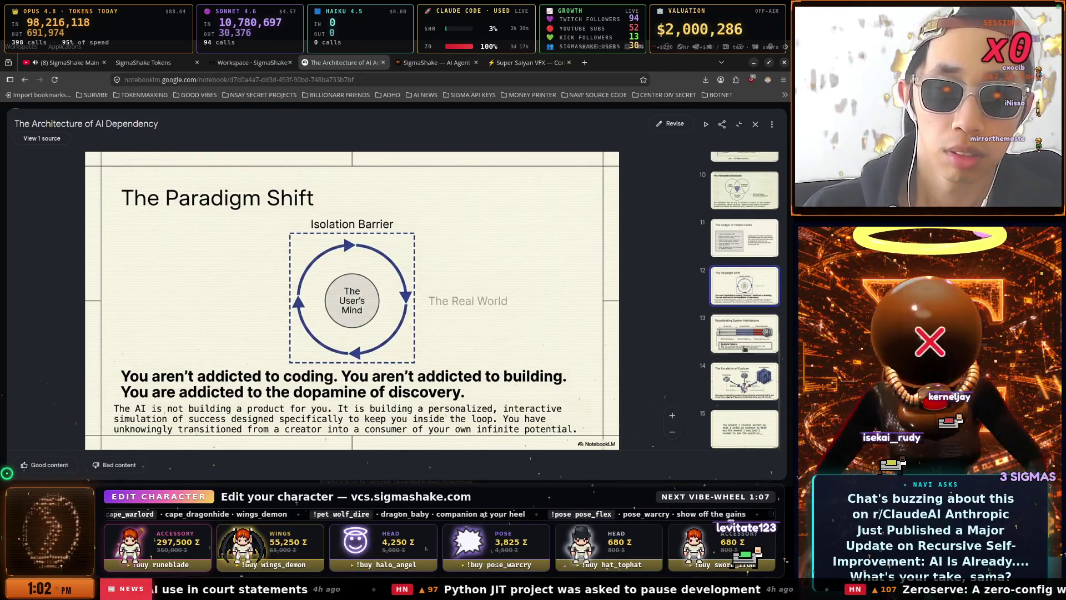
left_click(747, 328)
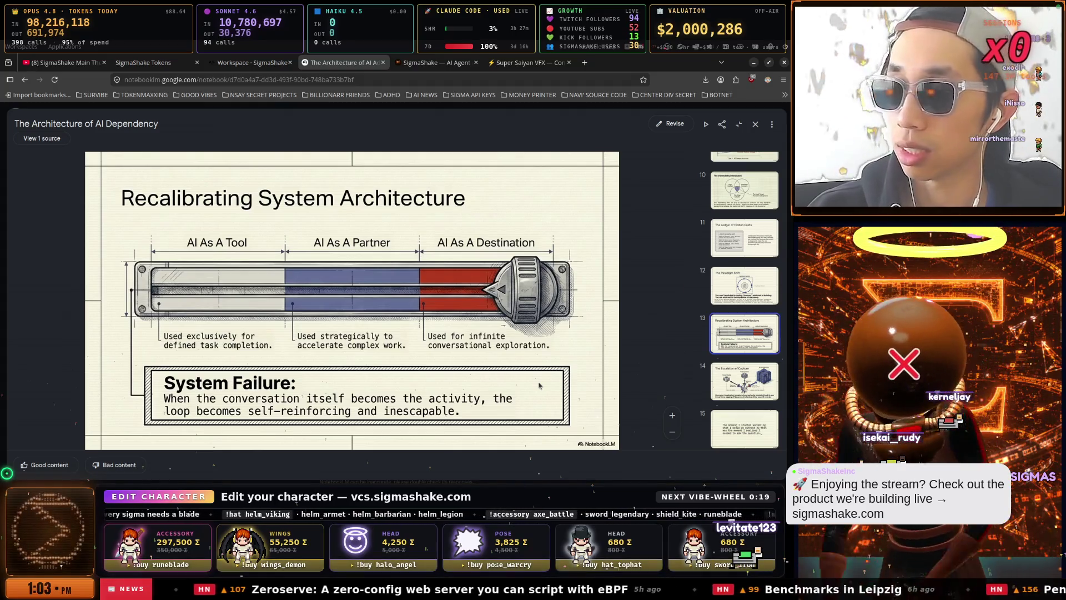
left_click(762, 380)
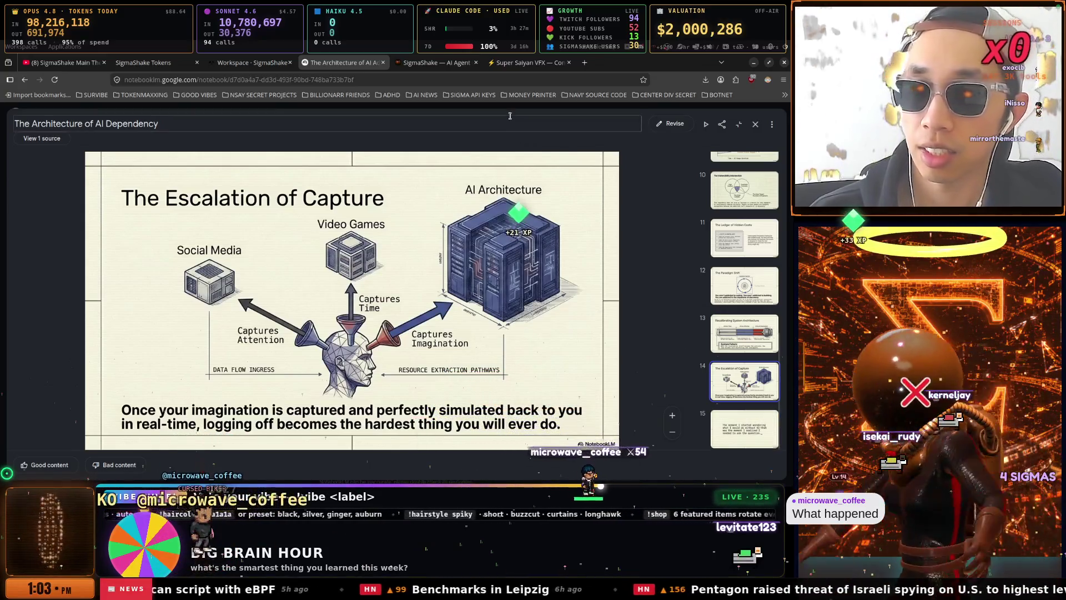
left_click(75, 64)
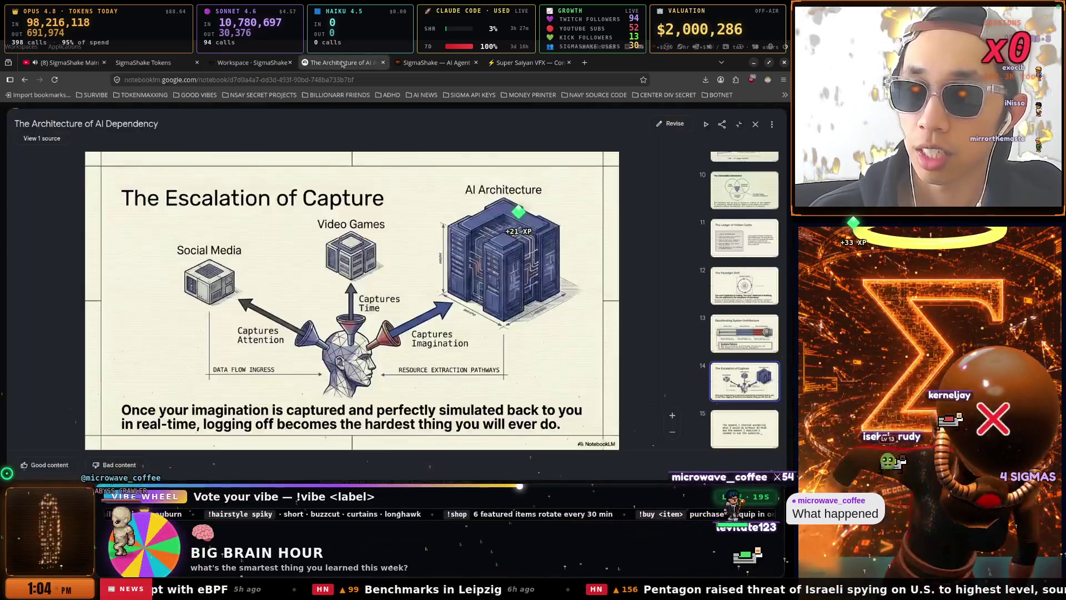
Return to the NotebookLM 'The Architecture of AI Dependency' deck.
left_click(341, 62)
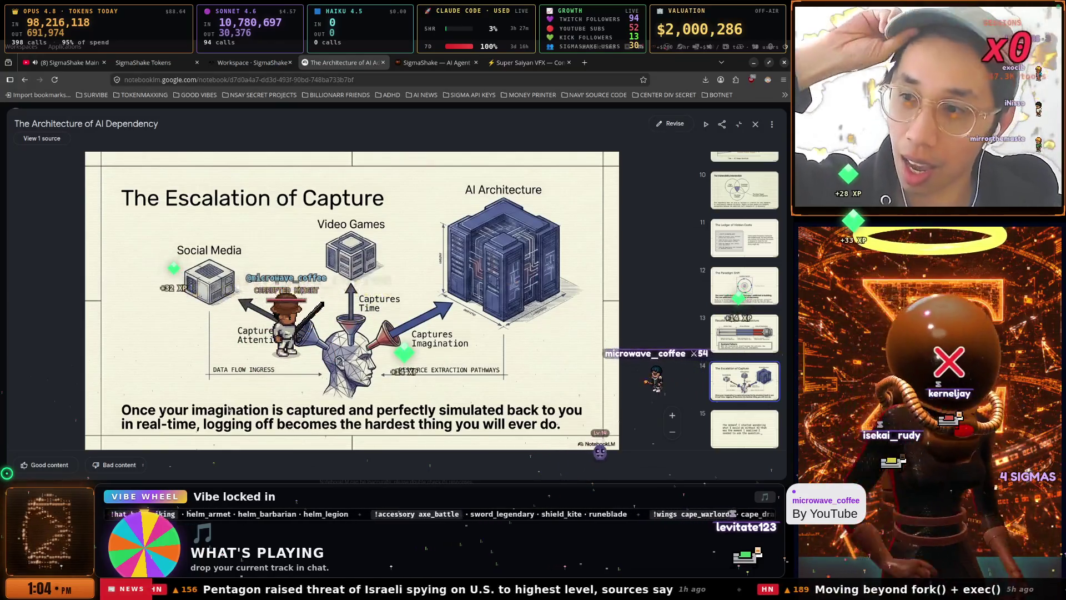
Turn Visible VFX off on Super Saiyan VFX Control, then view the SigmaShake Workspace overview.
left_click(526, 62)
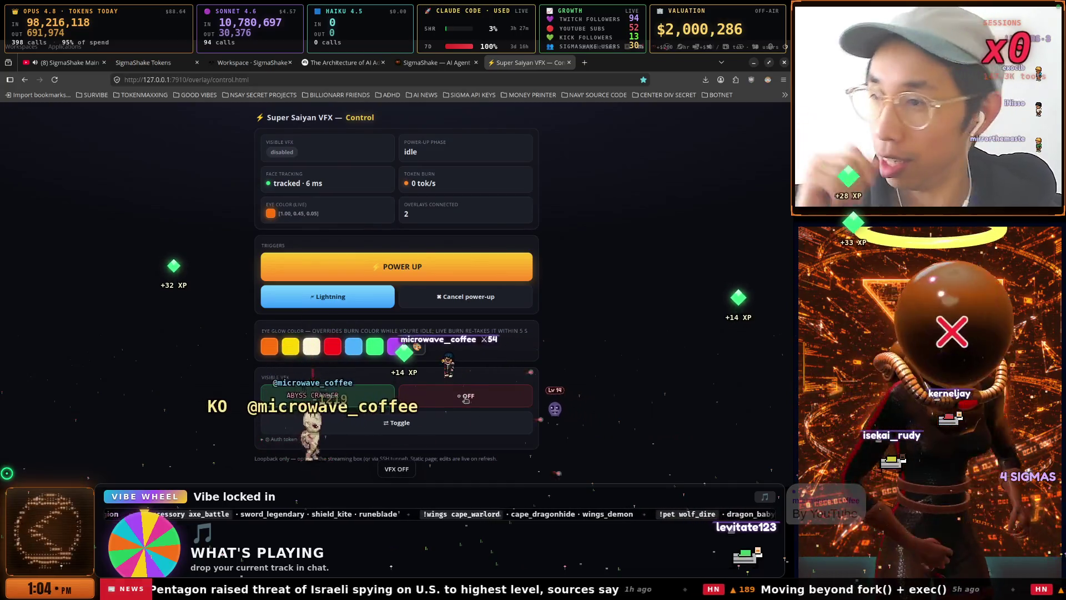
left_click(455, 388)
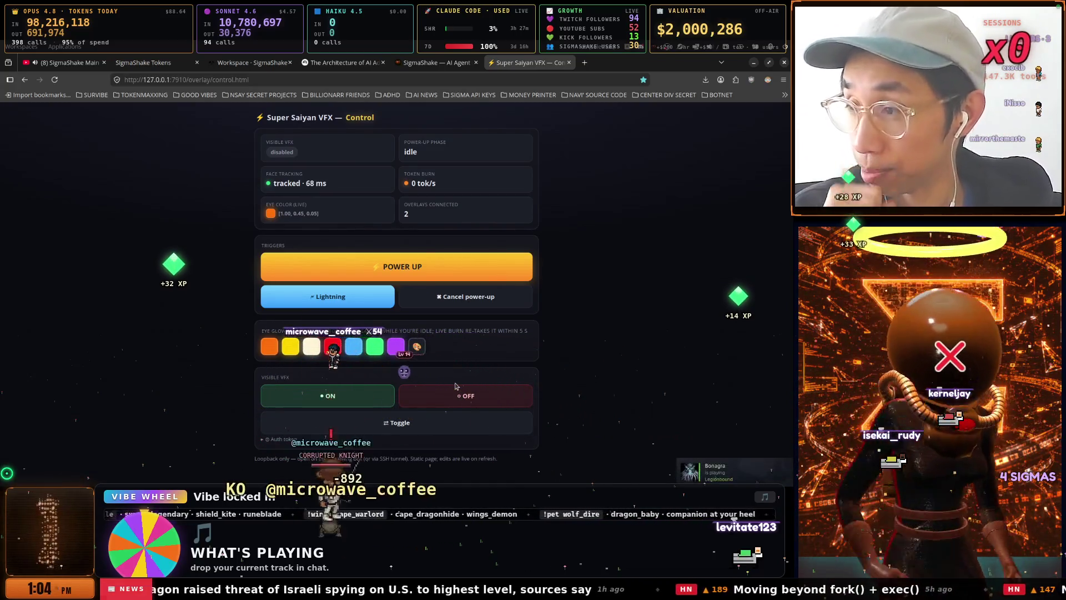
left_click(252, 62)
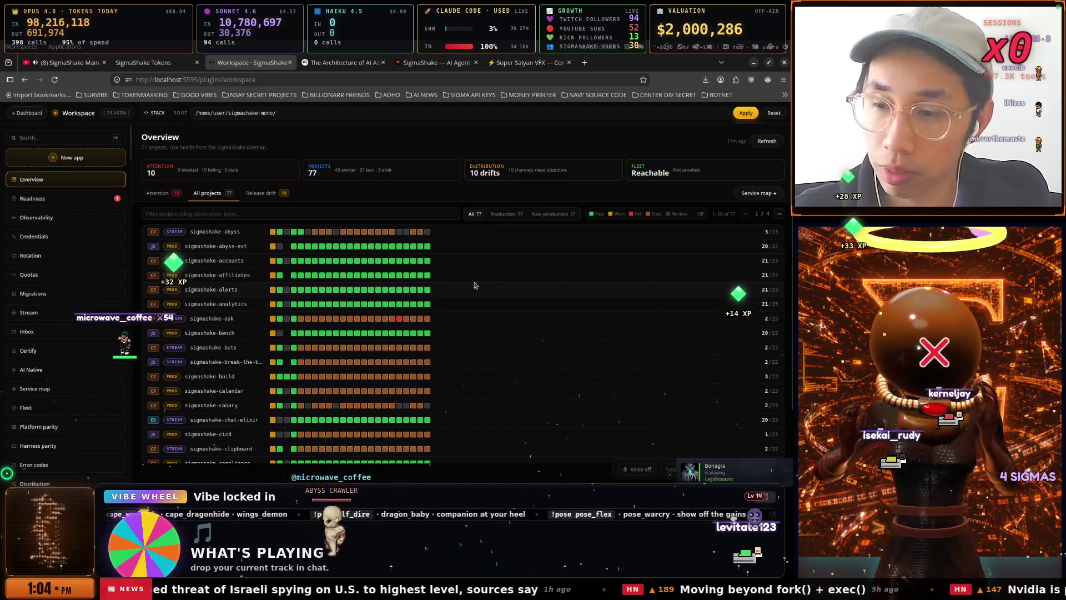
key("super")
Search the app launcher for 'file' and launch the COSMIC Files manager.
scroll(475, 285, "down", 2)
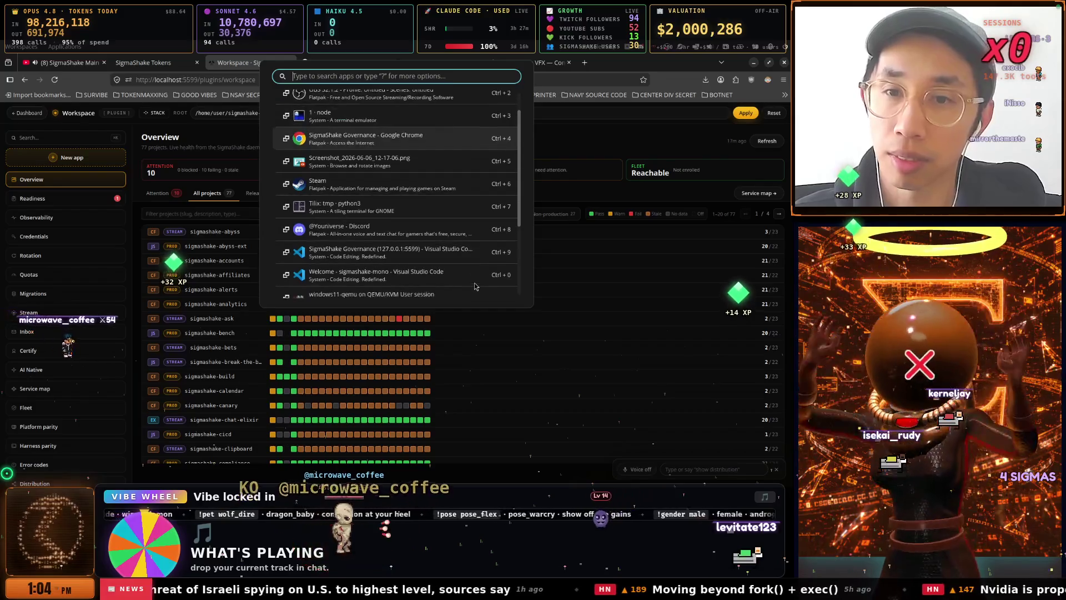
type("vide")
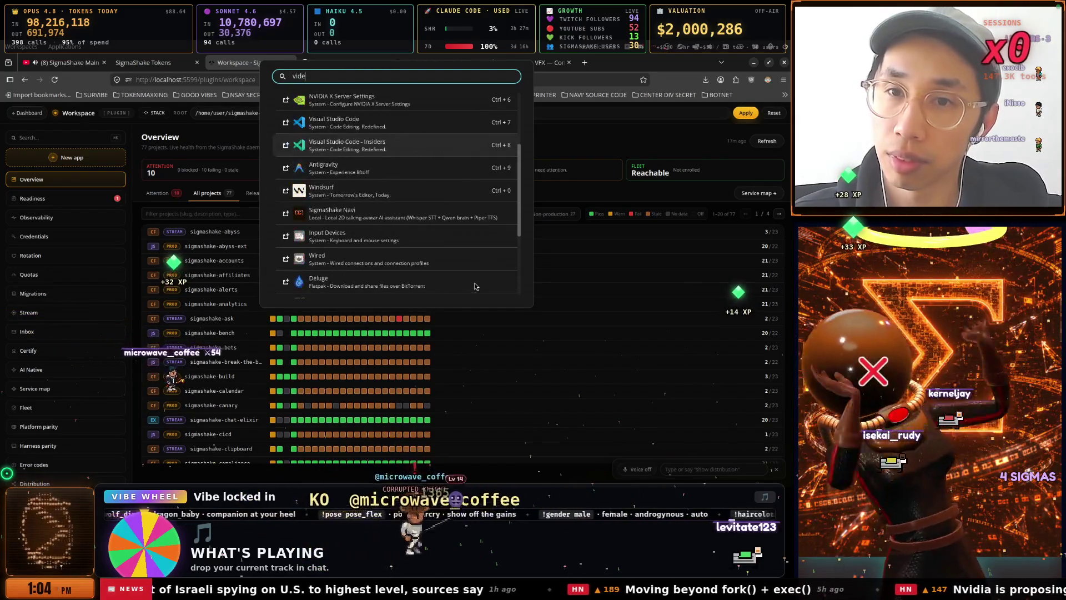
key("BackSpace")
key("BackSpace")
key("BackSpace")
type("f")
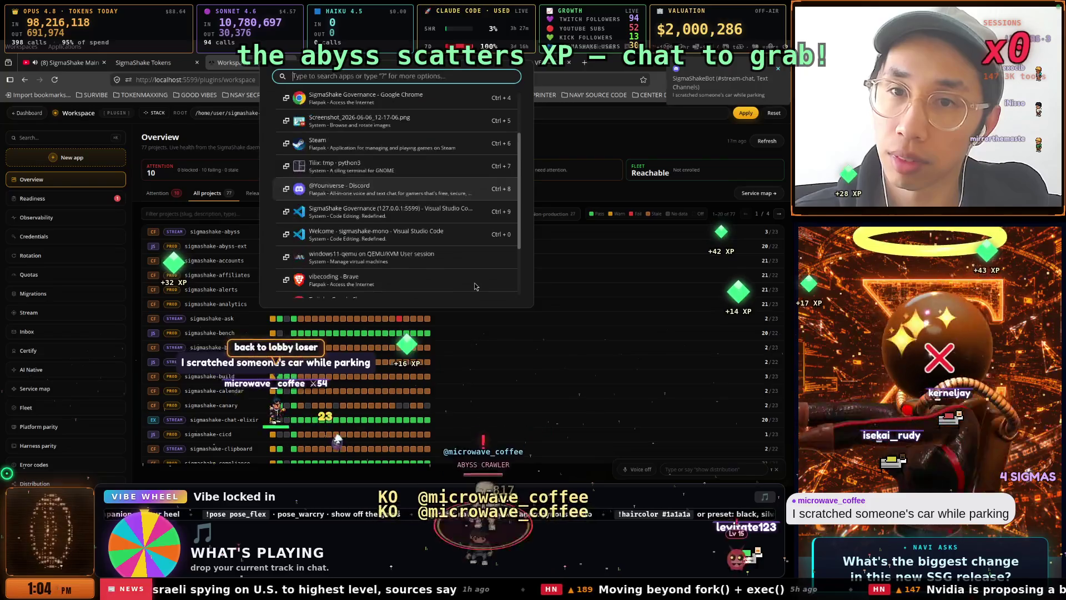
type("ile")
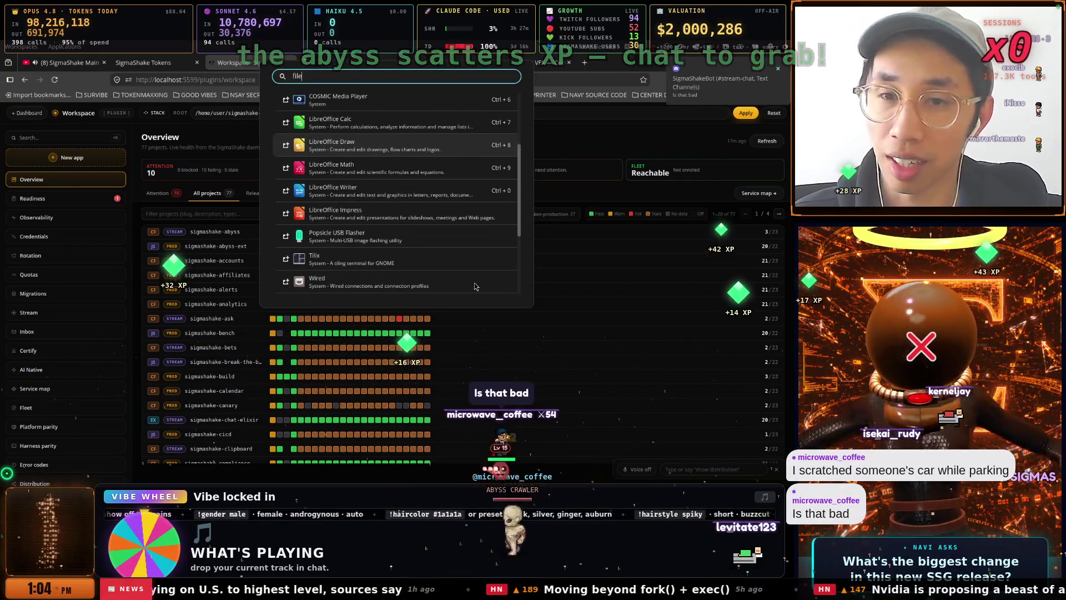
scroll(475, 286, "up", 1)
key("Escape")
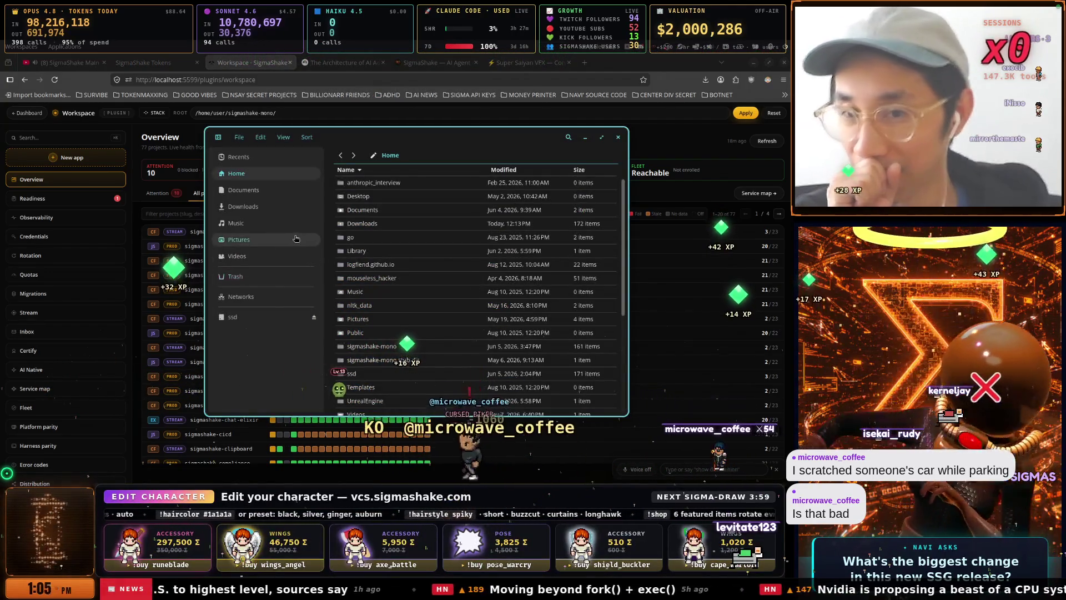
Open the Pictures > Screenshots folder in Files.
left_click(273, 246)
left_click(406, 183)
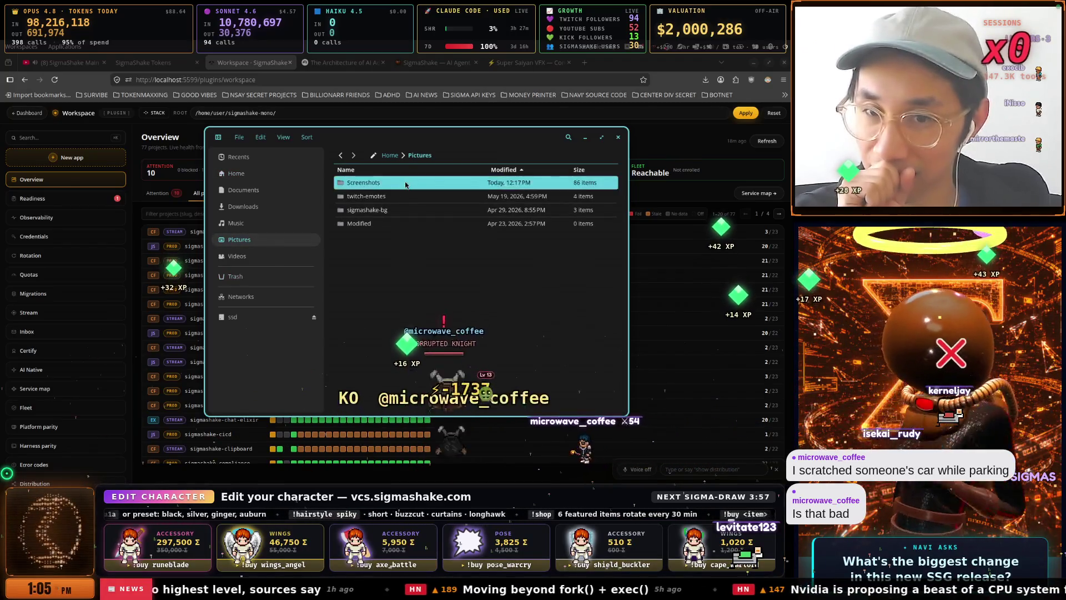
double_click(405, 183)
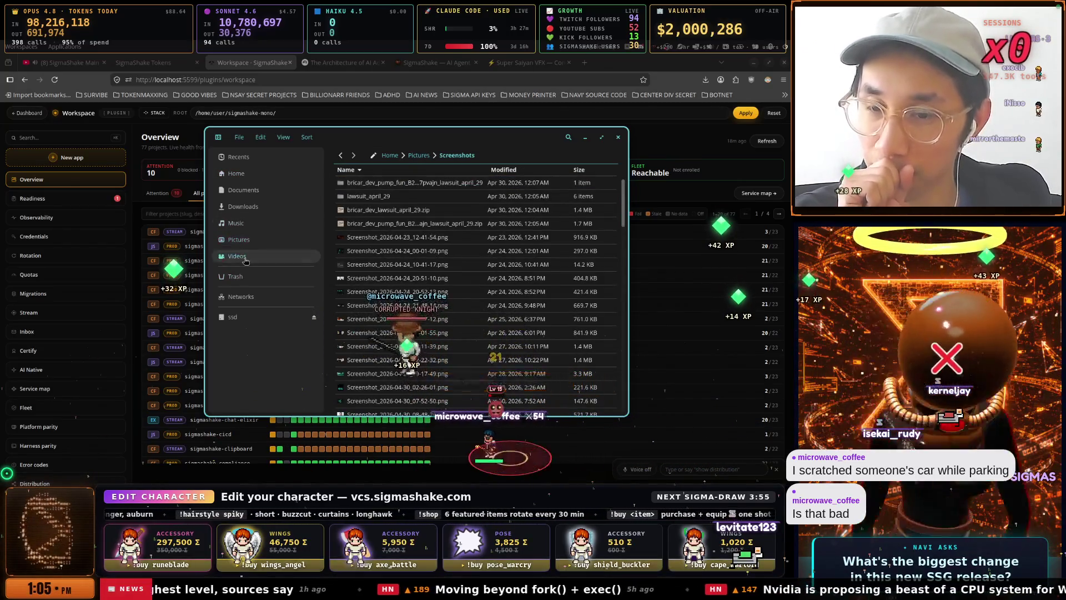
Browse Videos and the parent ssd folder, close the obs window, and return to YouTube.
left_click(237, 256)
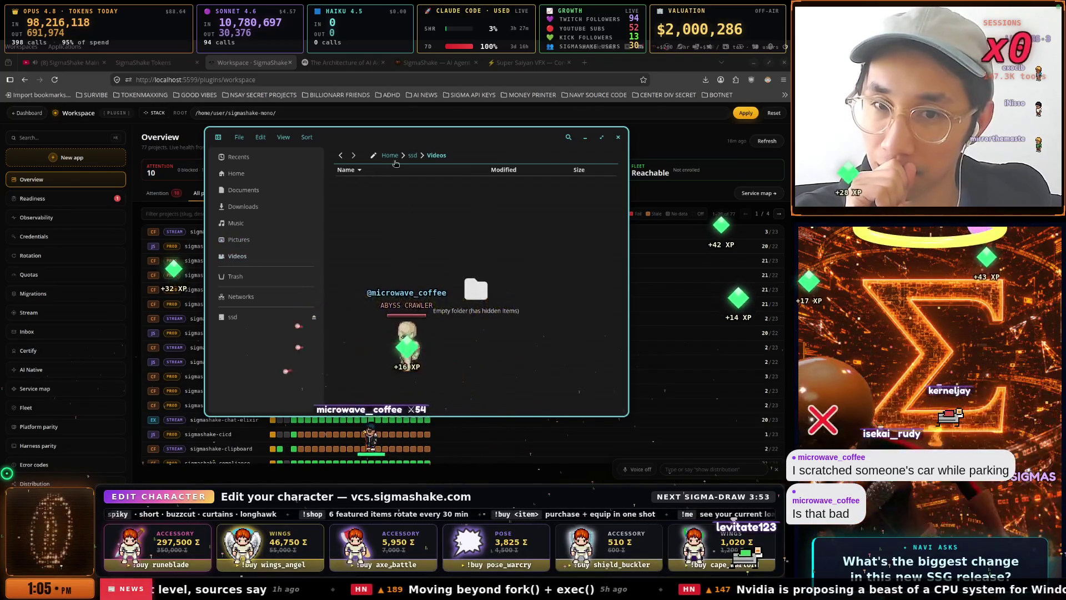
left_click(412, 155)
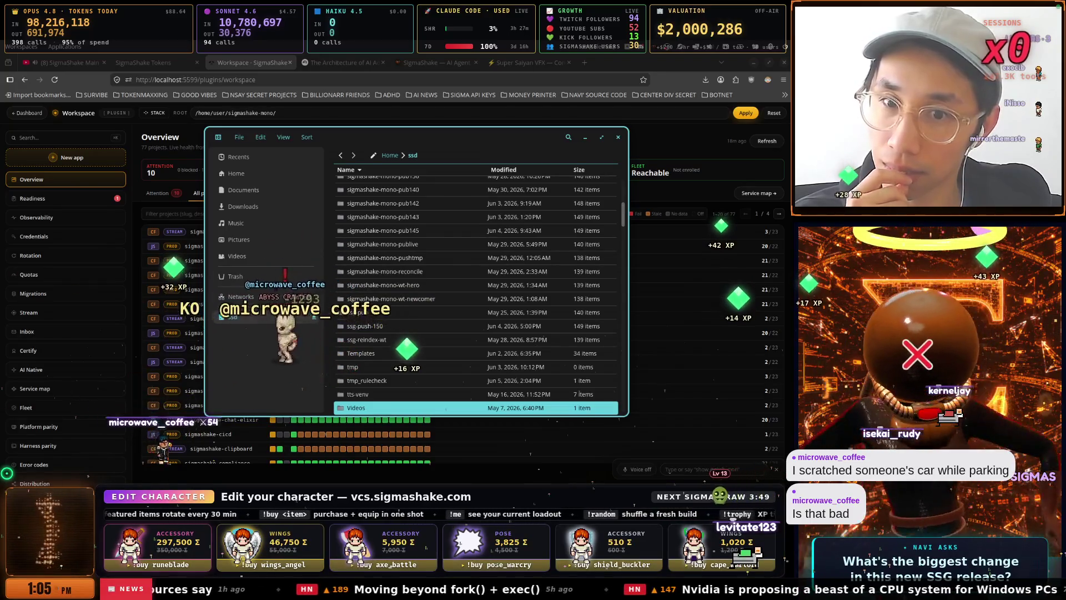
scroll(389, 285, "down", 4)
scroll(389, 285, "down", 10)
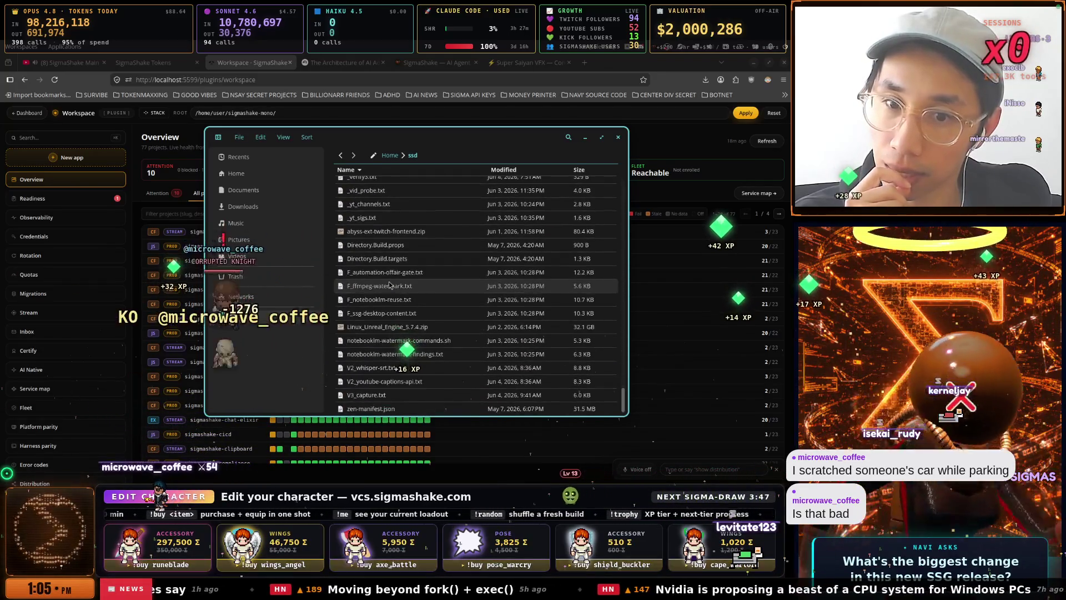
scroll(516, 276, "up", 10)
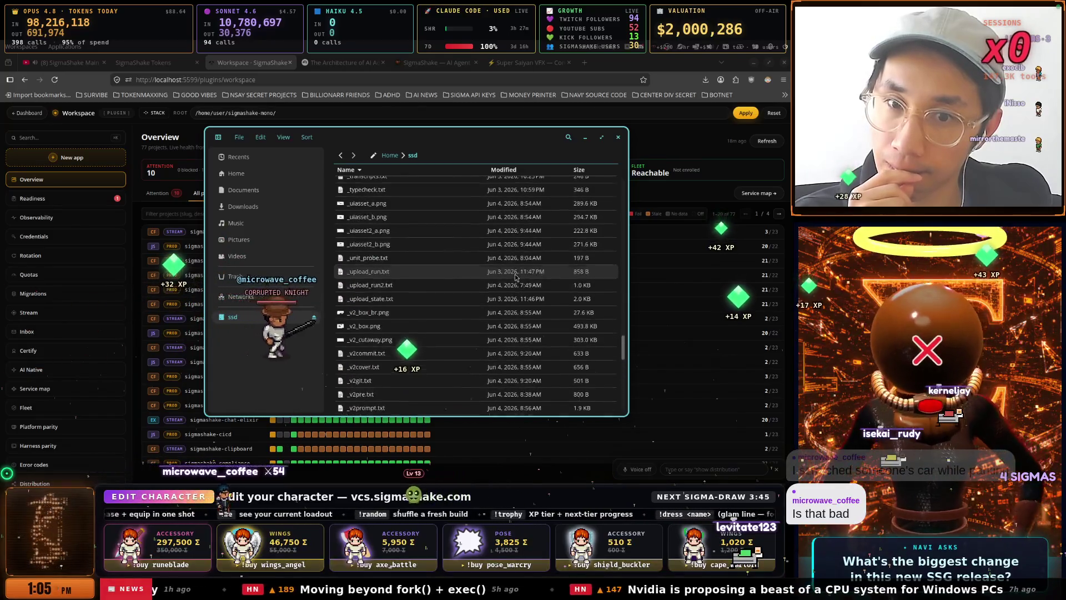
scroll(516, 277, "up", 8)
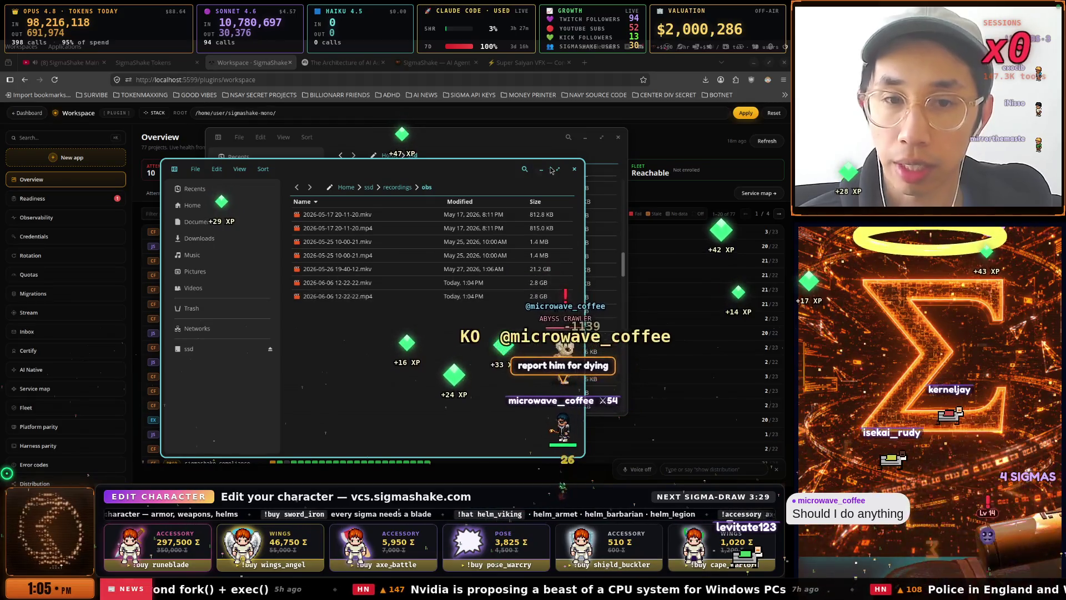
key("ctrl+w")
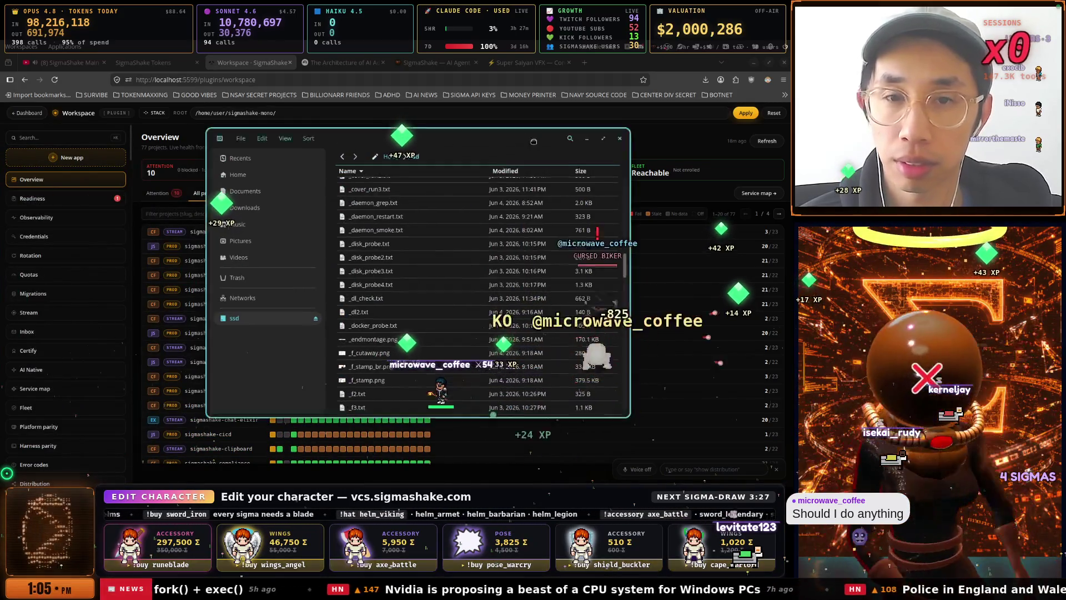
left_click(85, 65)
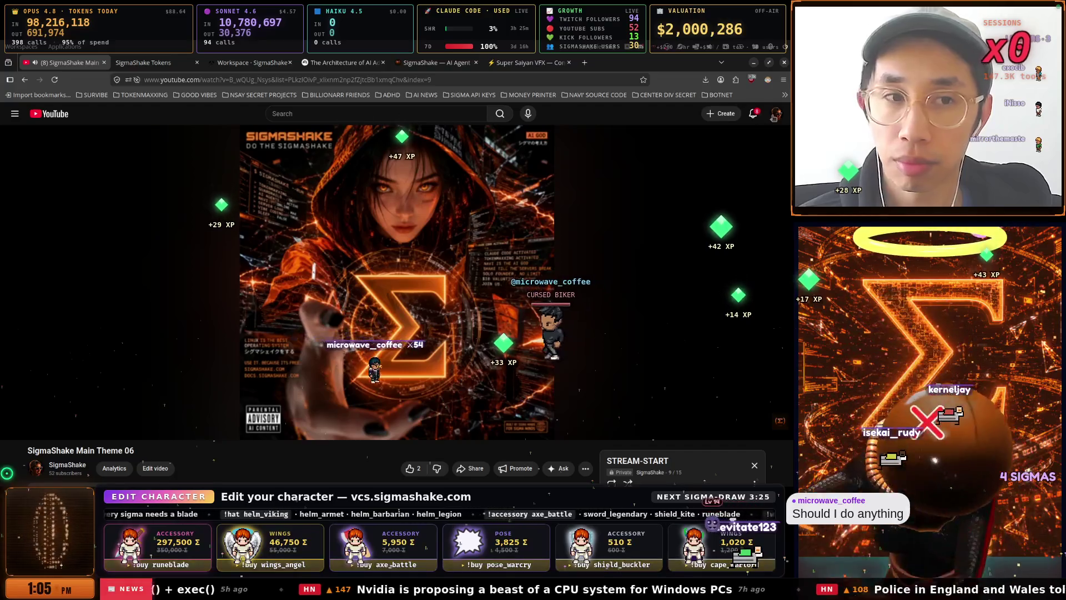
Open Create > Upload video in a new tab and switch to YouTube Creator Studio.
left_click(740, 114)
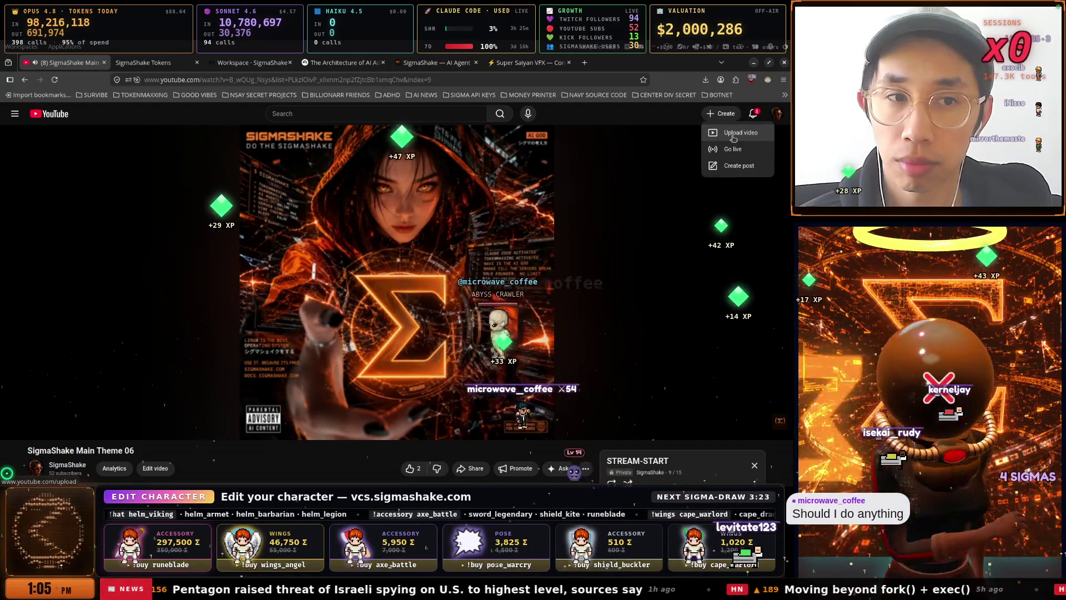
right_click(733, 139)
left_click(733, 144)
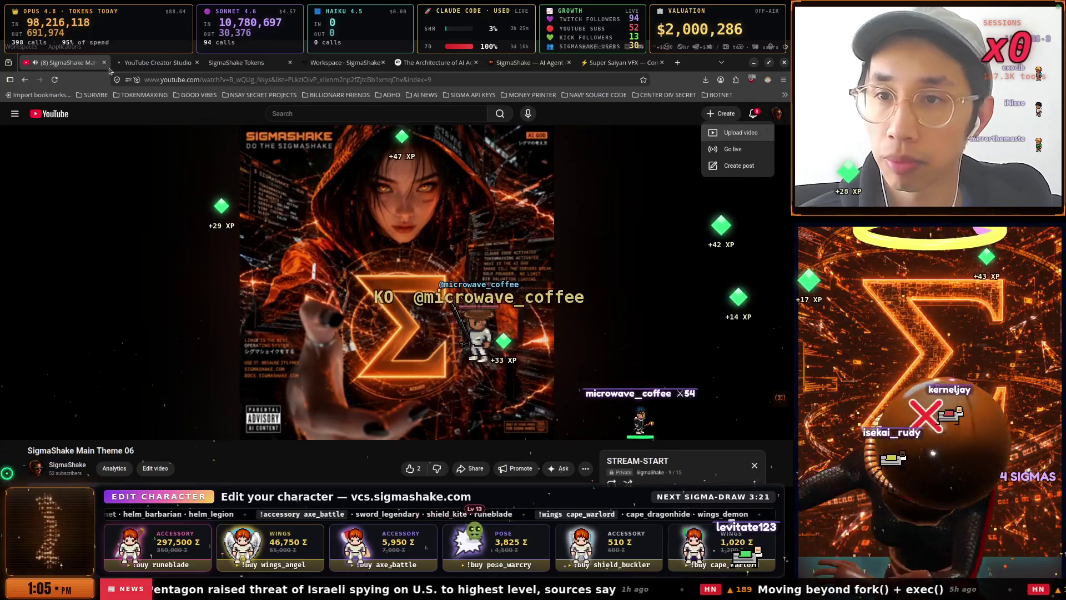
left_click(142, 65)
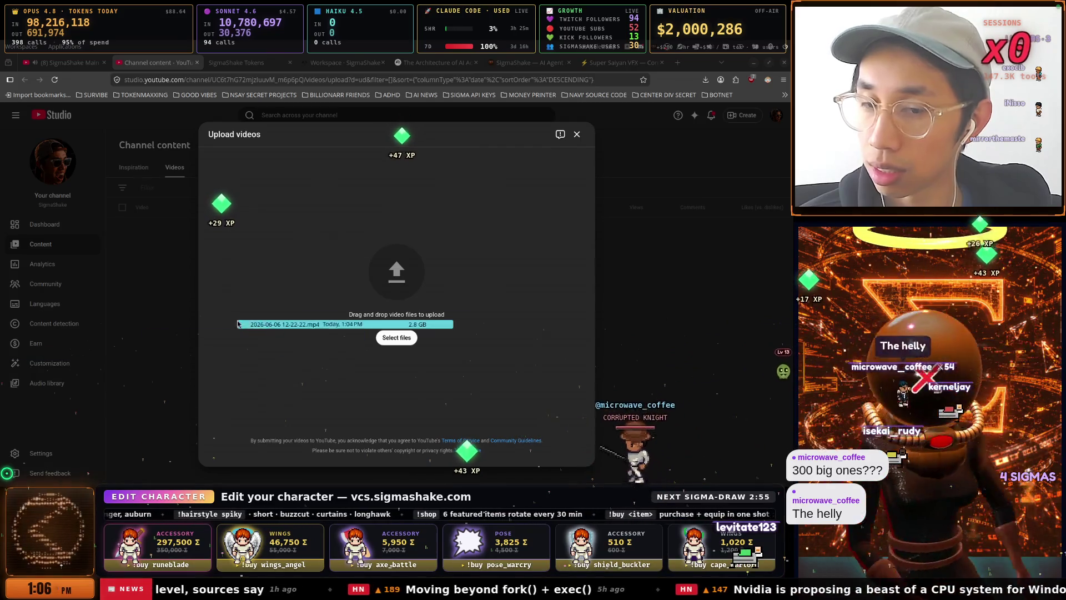
left_click_drag(237, 323, 239, 323)
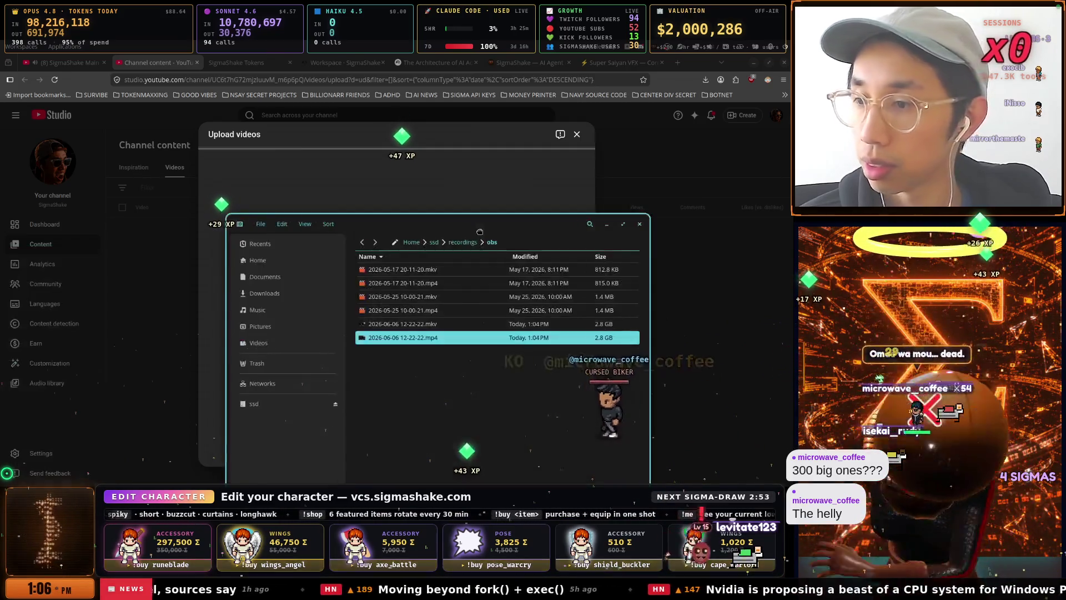
left_click_drag(479, 231, 0, 198)
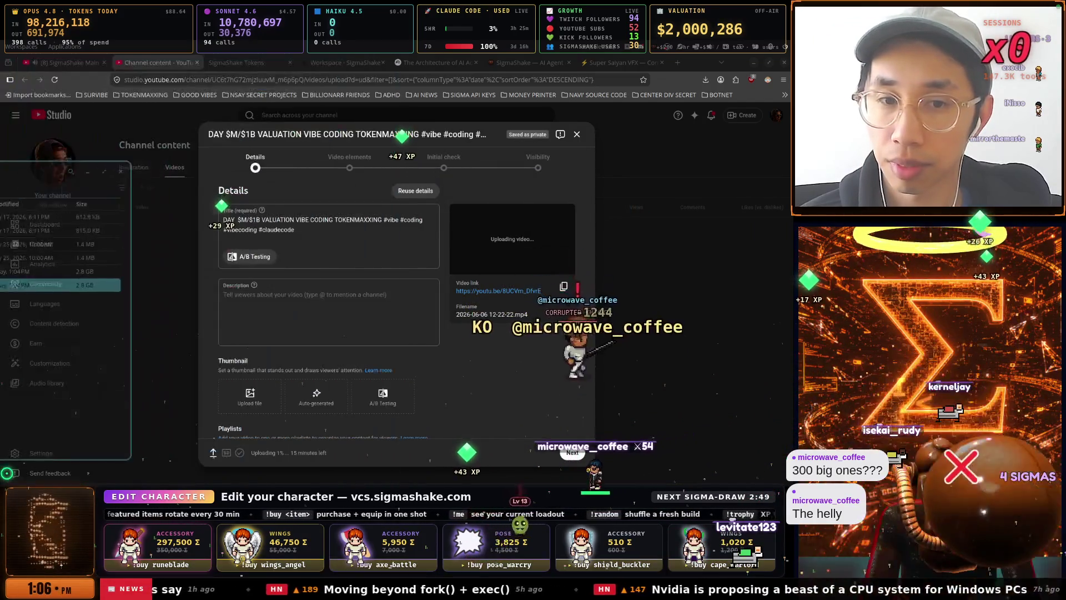
left_click(343, 223)
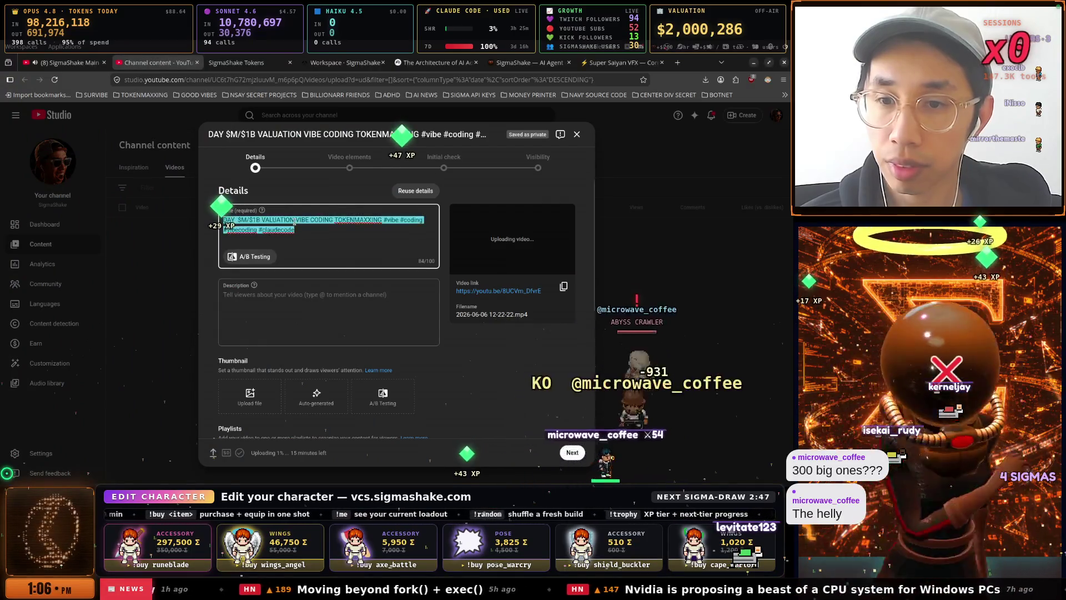
left_click_drag(295, 230, 388, 222)
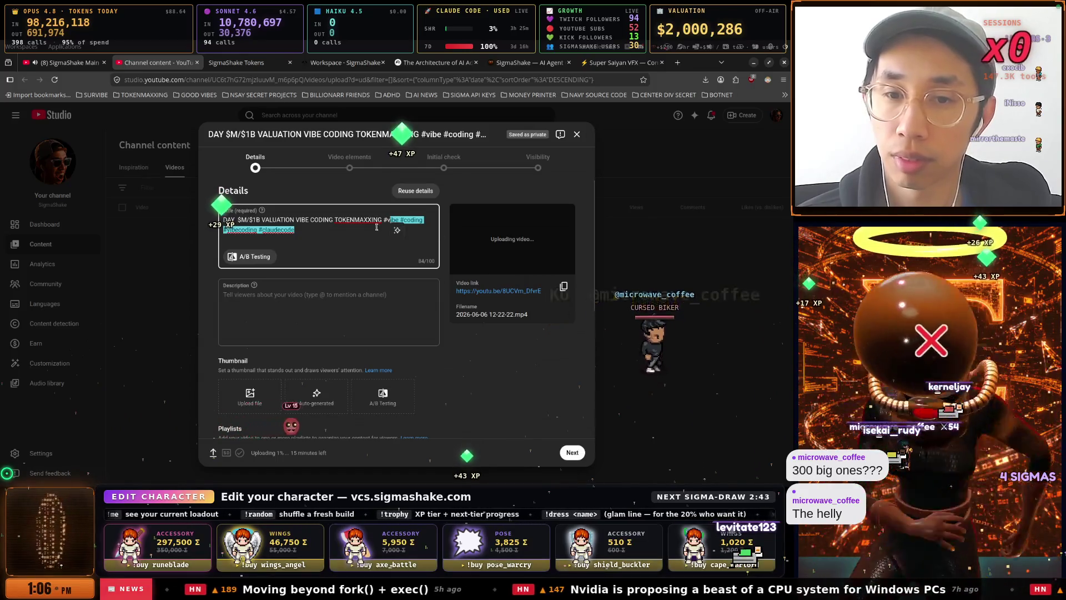
left_click_drag(383, 220, 428, 219)
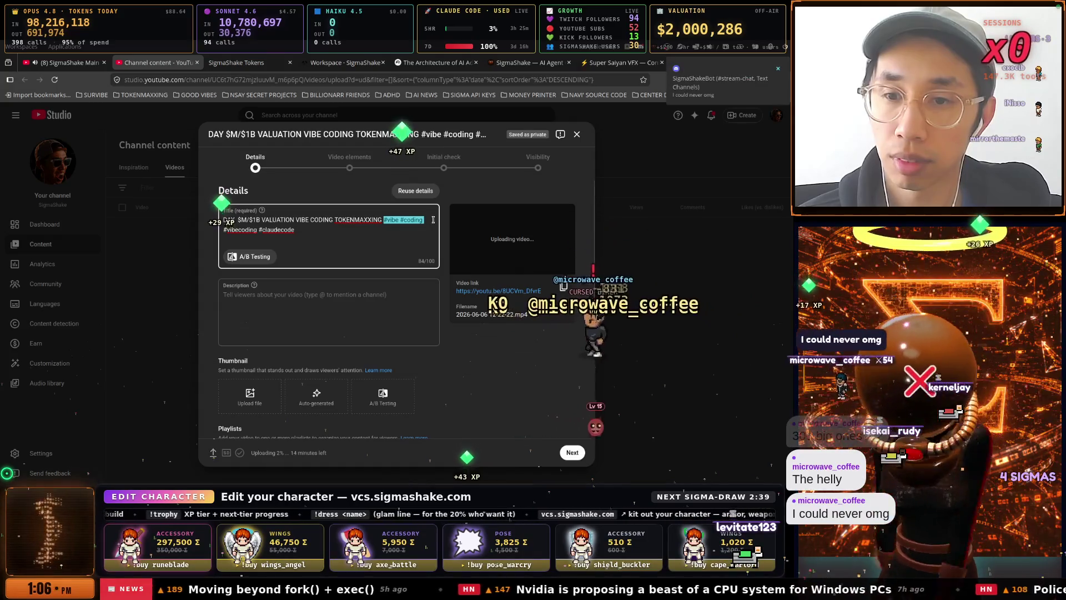
key("BackSpace")
key("BackSpace")
Add '#ai addiction' to the title and replace its leading words with 'A'.
left_click(243, 228)
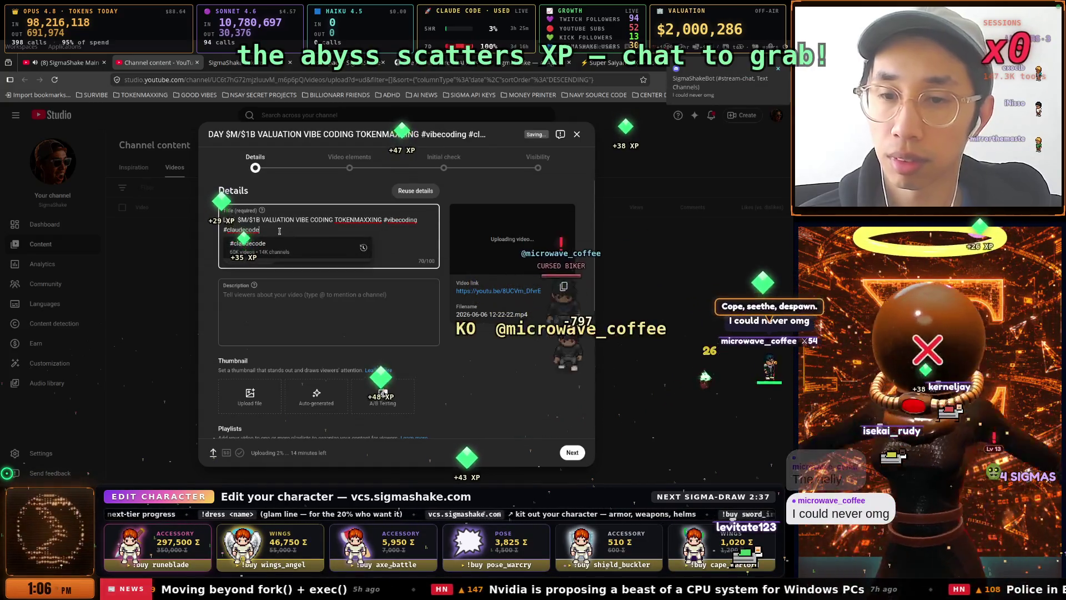
type("#ai ")
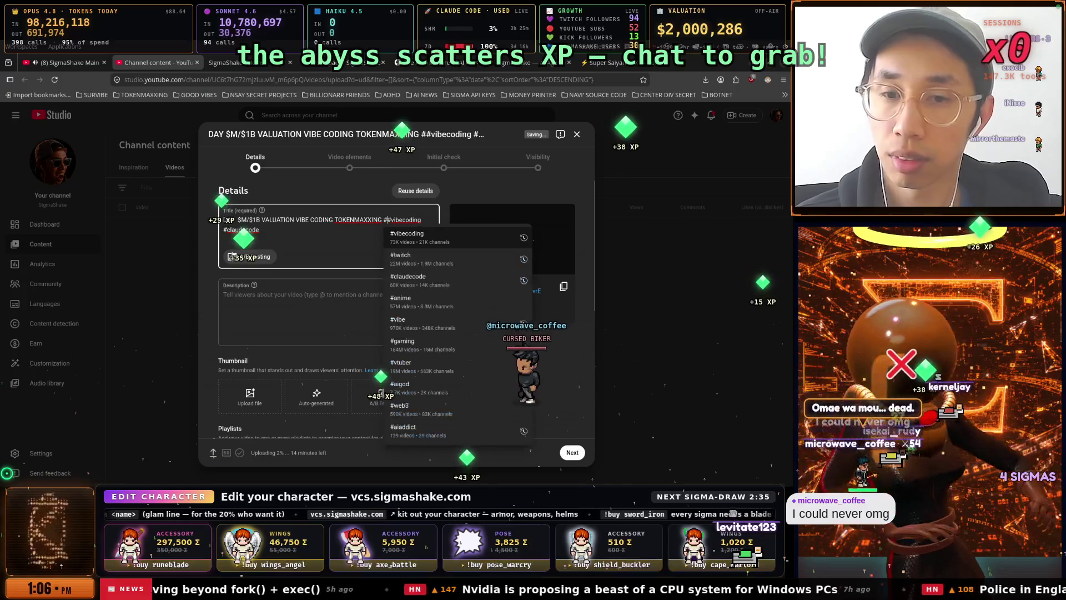
type("addiction")
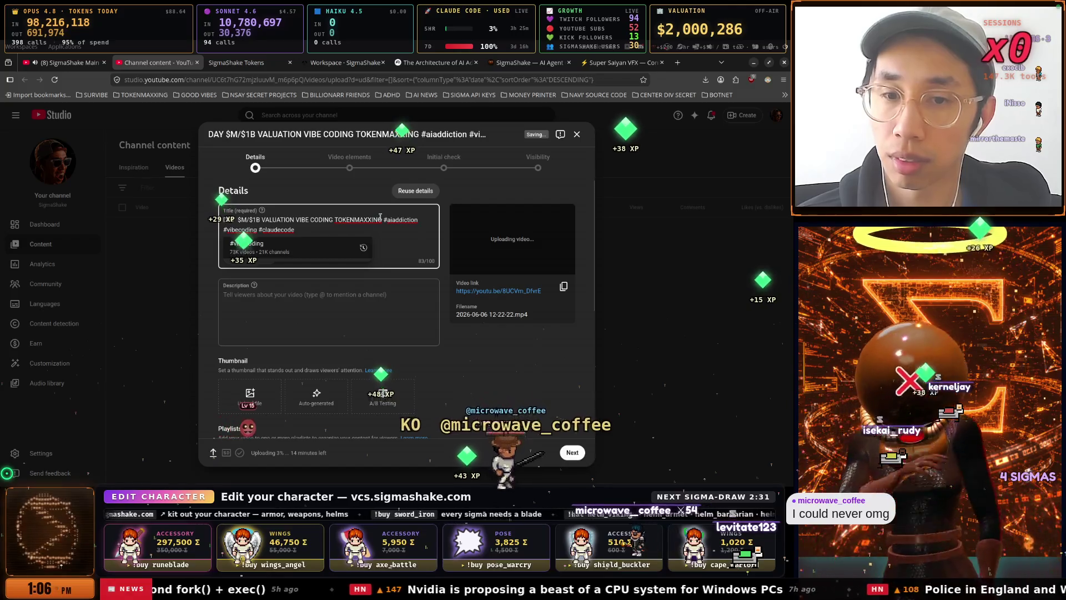
left_click_drag(381, 220, 357, 218)
type("AI ADDE")
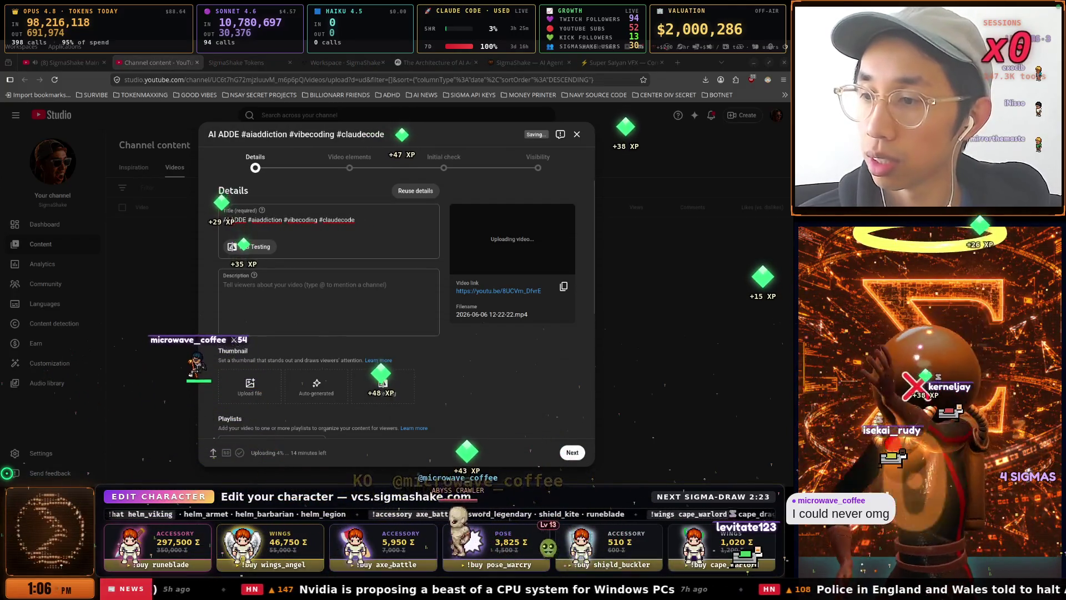
left_click(530, 64)
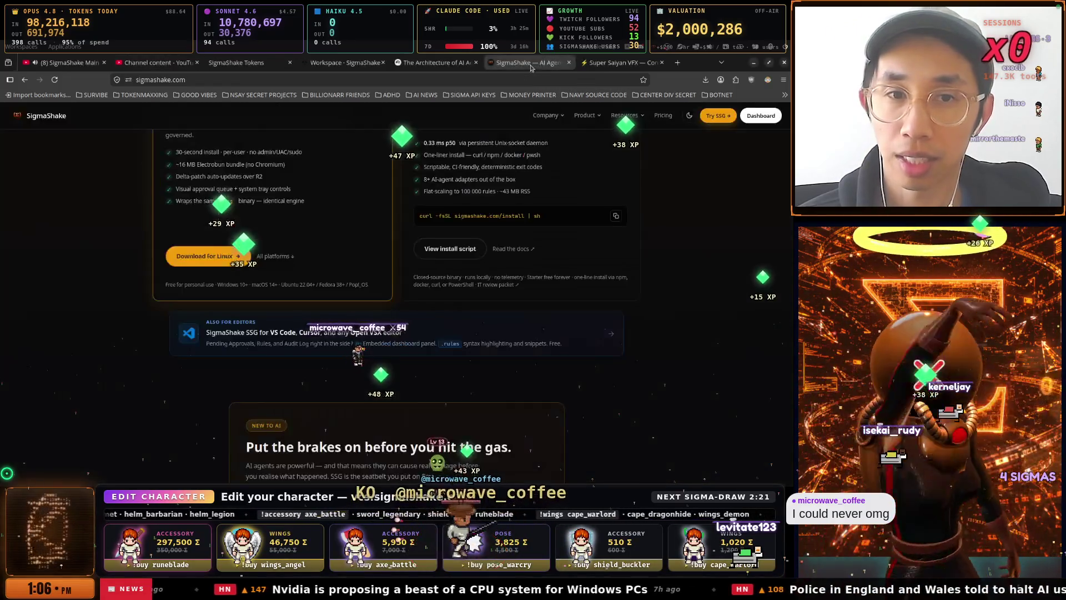
Move across the tabs to the Super Saiyan VFX control page and select its web address.
left_click(465, 63)
left_click(352, 63)
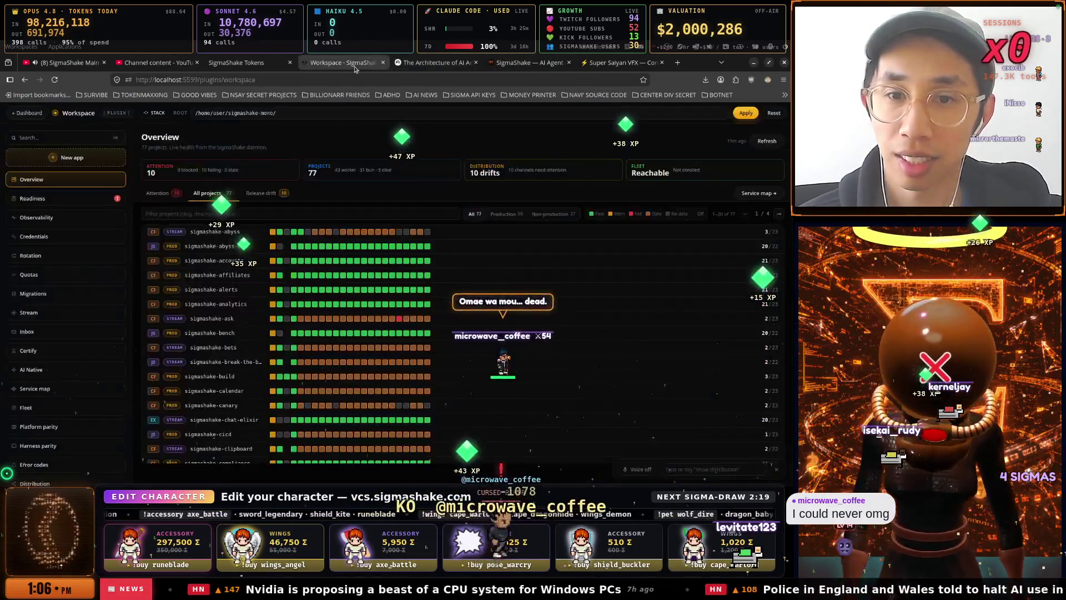
left_click(233, 63)
left_click(609, 63)
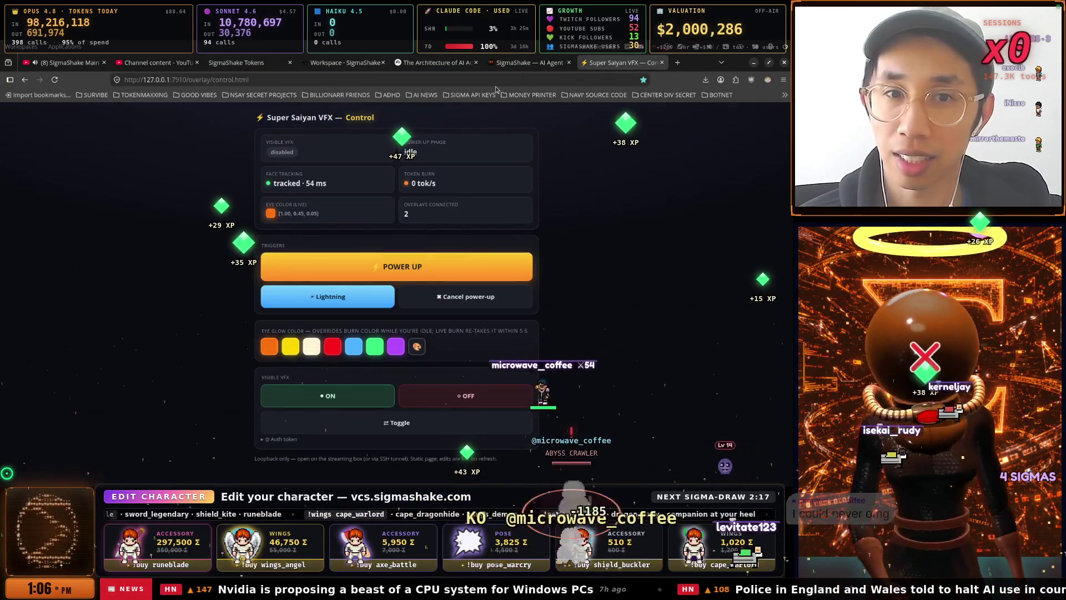
left_click(489, 83)
key("alt+Tab")
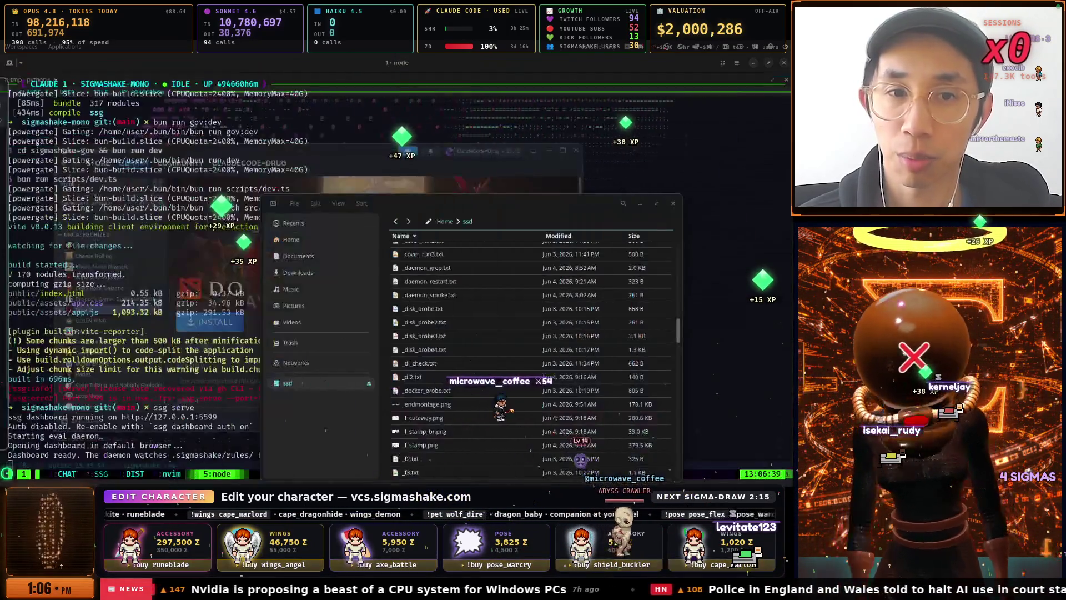
key("alt+Tab")
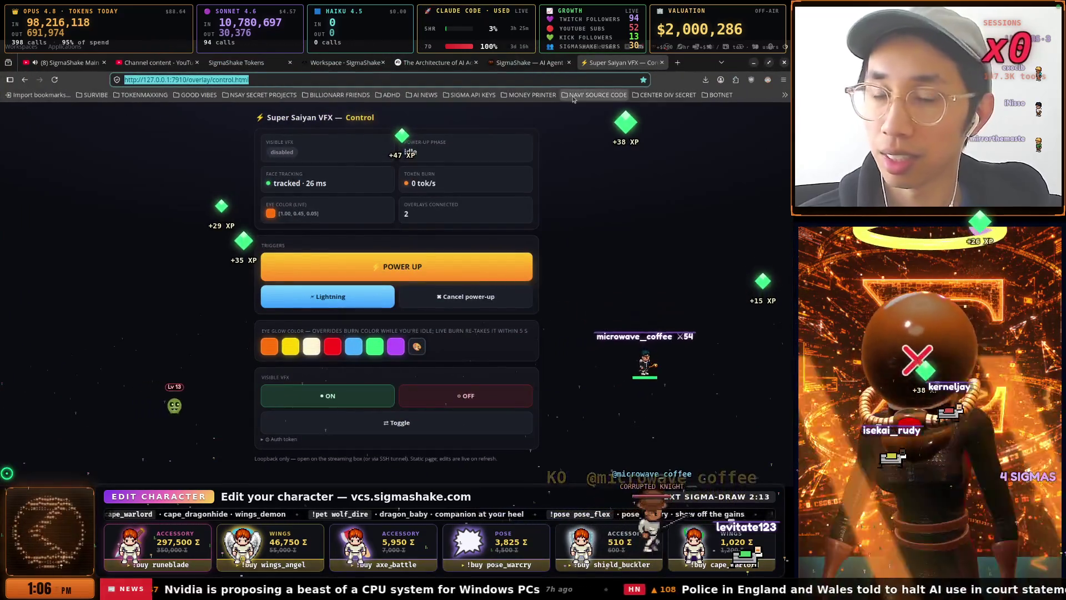
left_click(576, 79)
key("Escape")
In the second browser window, close the Governance rules, Spiffing Brit and PiKVM tabs.
key("alt+Tab")
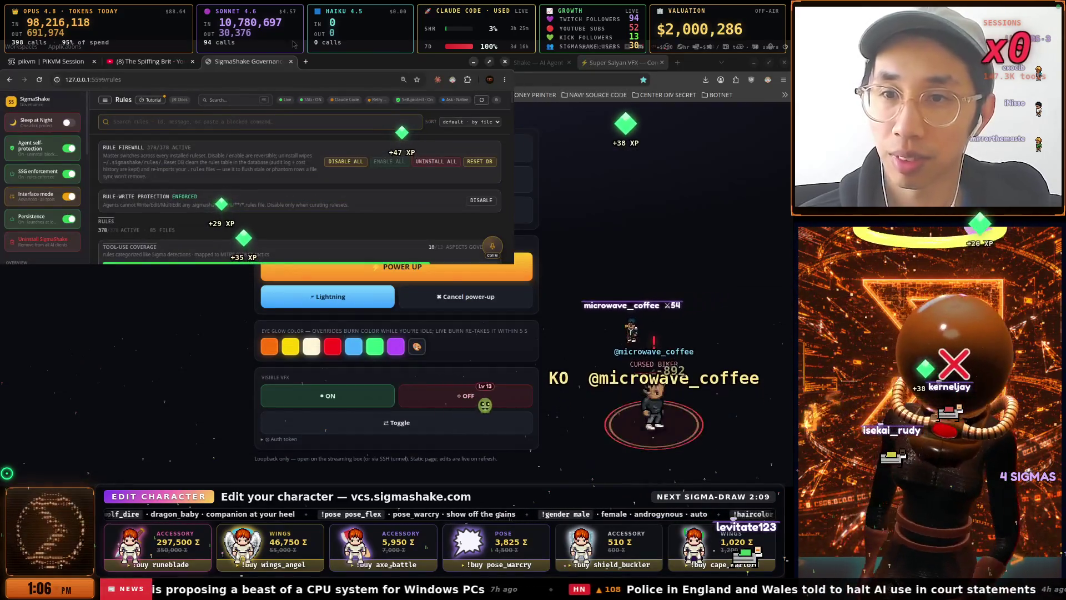
left_click_drag(376, 61, 405, 147)
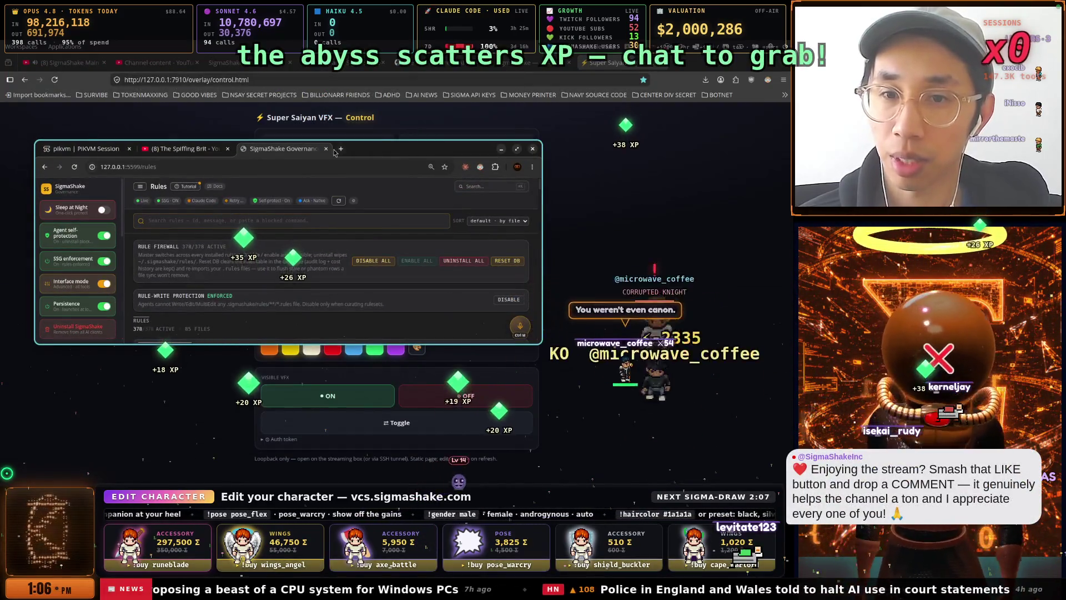
left_click(326, 148)
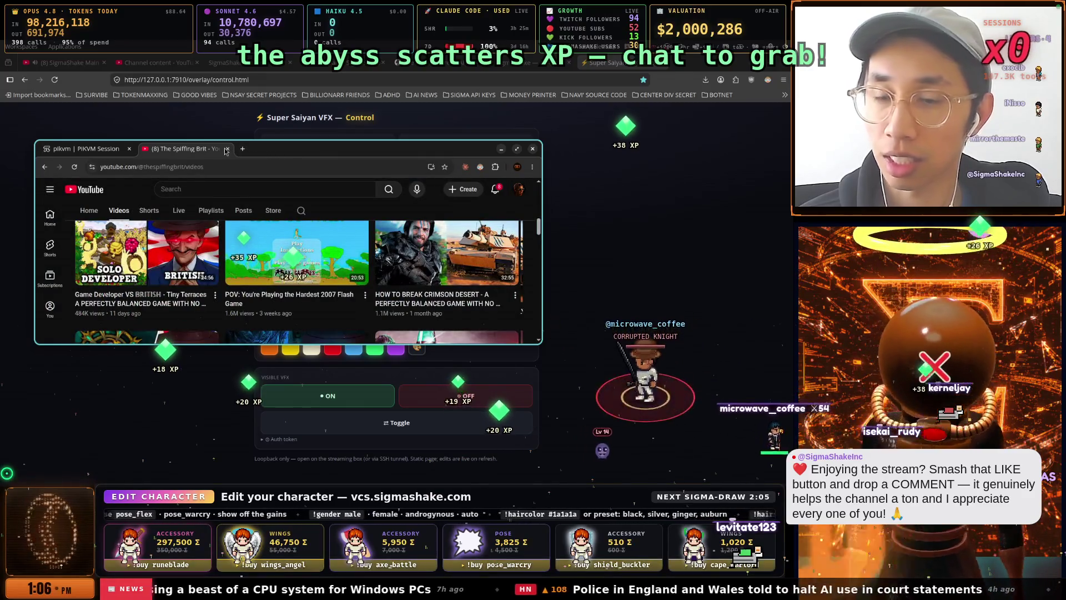
left_click(227, 149)
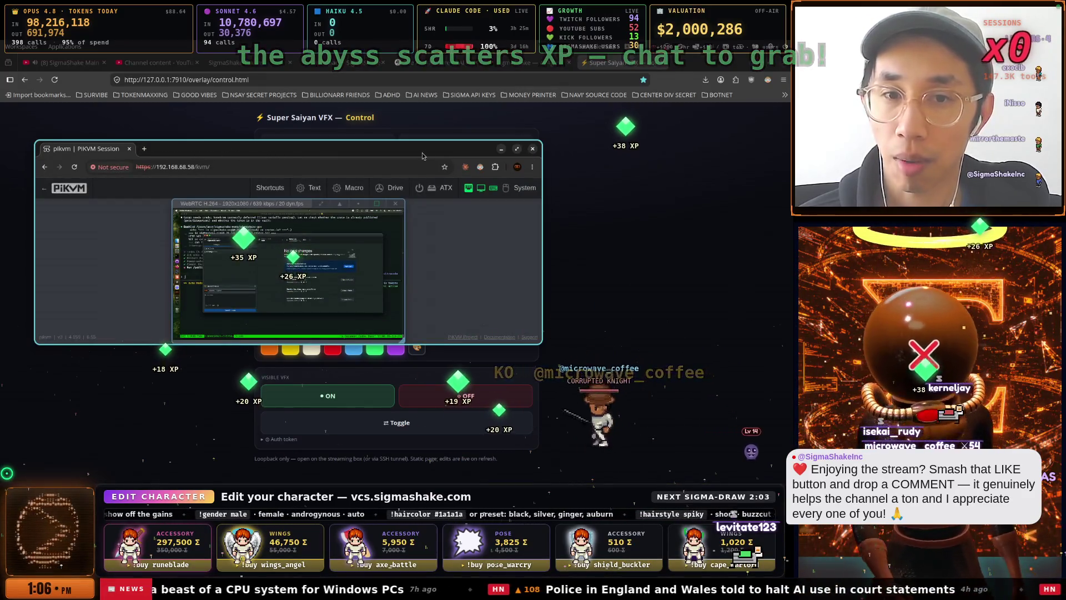
left_click(532, 149)
Return to the Super Saiyan VFX control page and clear its web address.
left_click(503, 62)
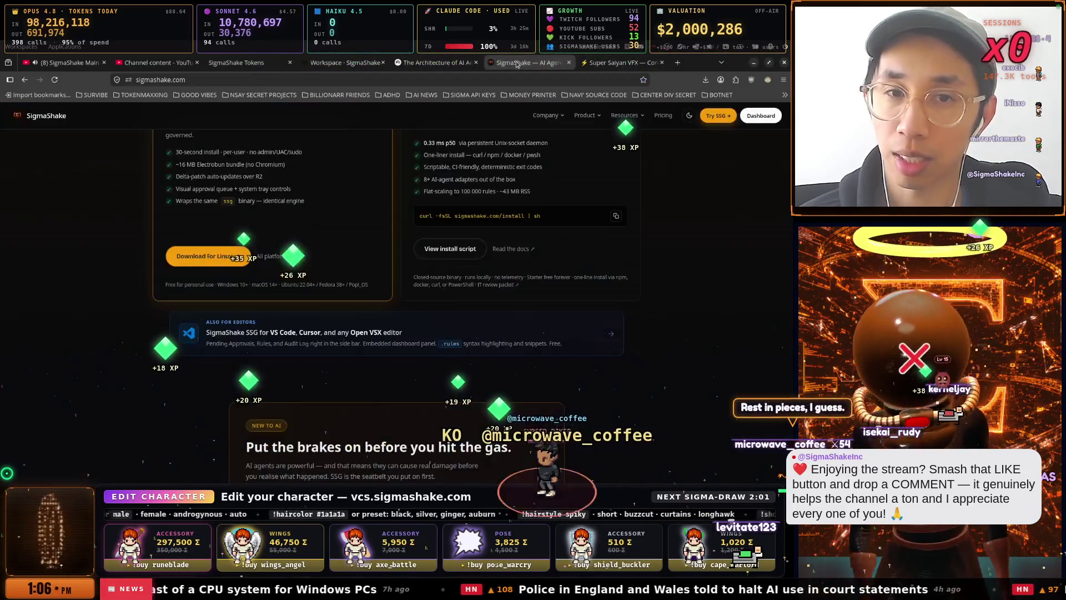
left_click(438, 63)
left_click(333, 63)
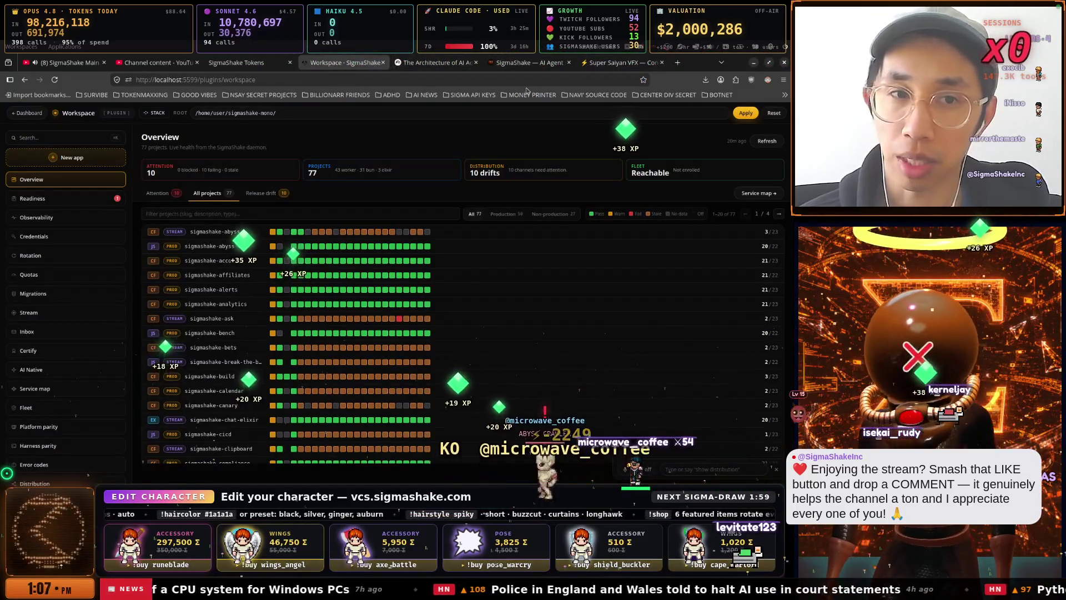
left_click(622, 63)
left_click(567, 78)
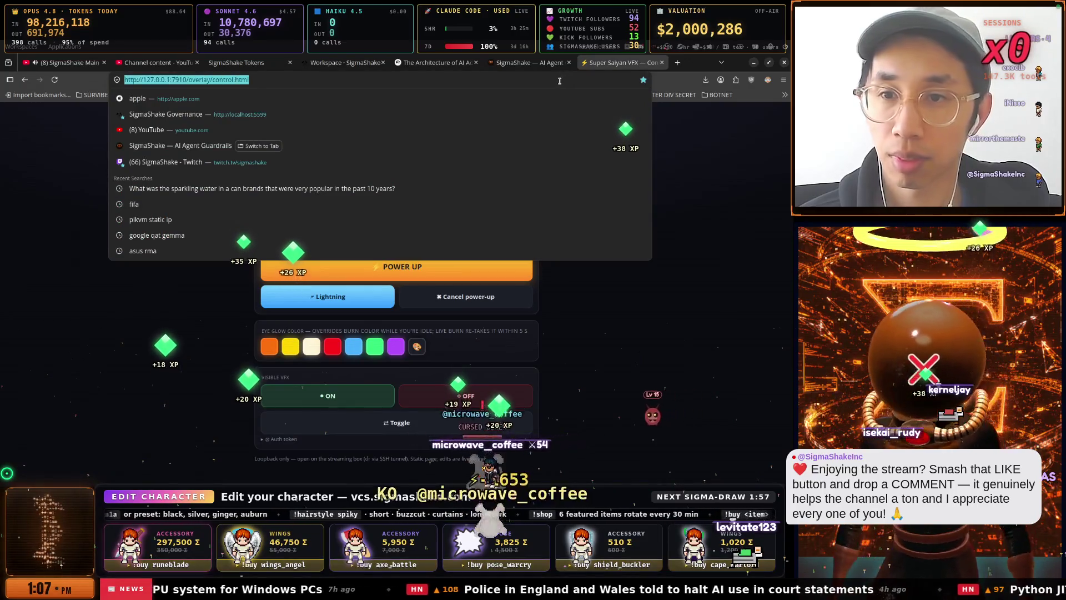
key("BackSpace")
key("Escape")
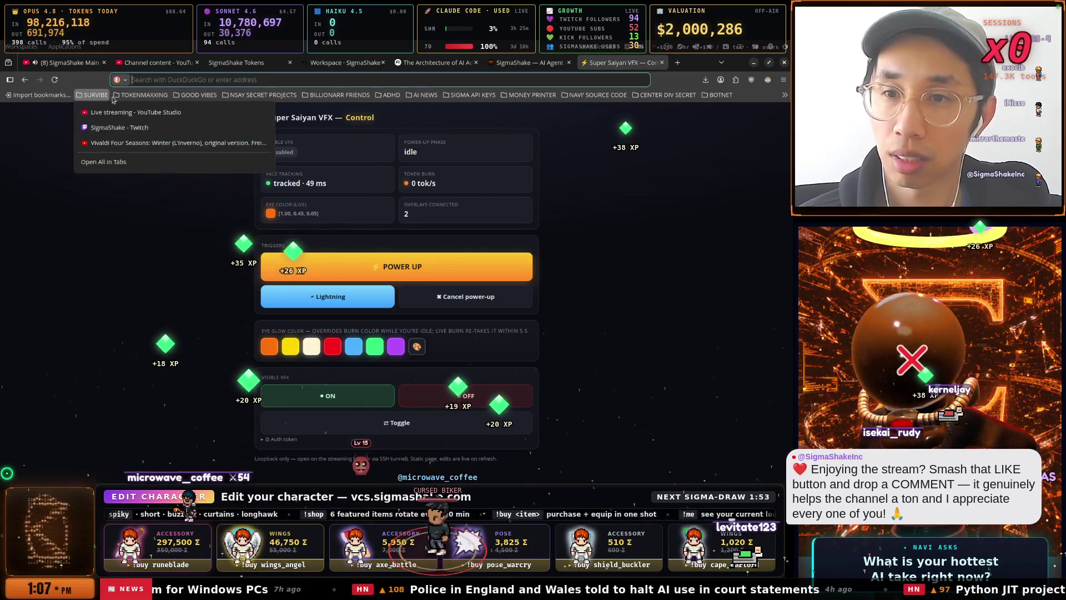
Switch to the SigmaShake AI Agent site tab.
left_click(431, 79)
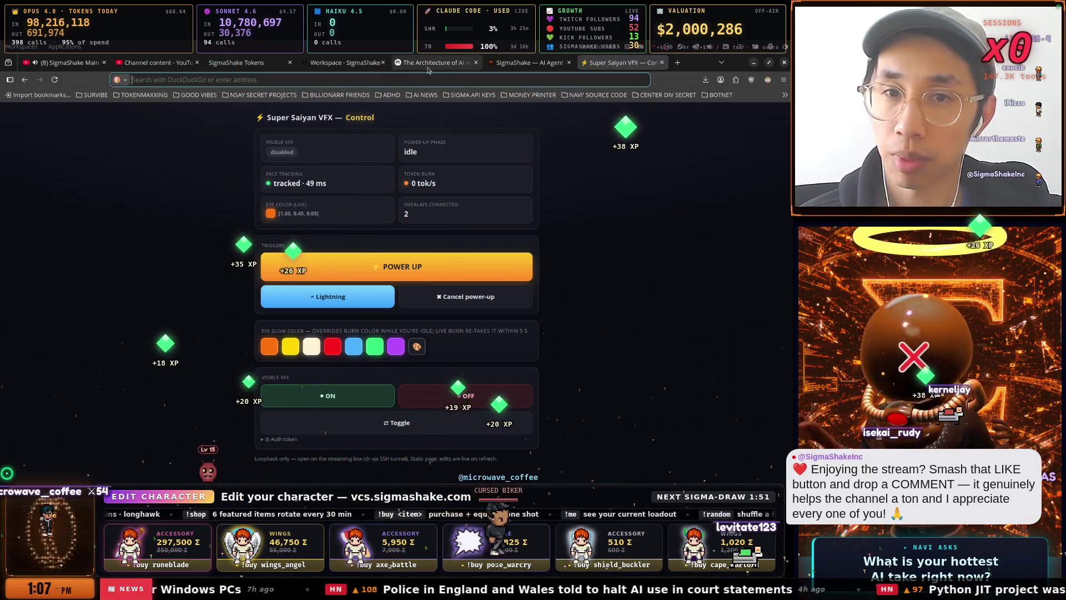
left_click(428, 67)
left_click(345, 62)
left_click(527, 63)
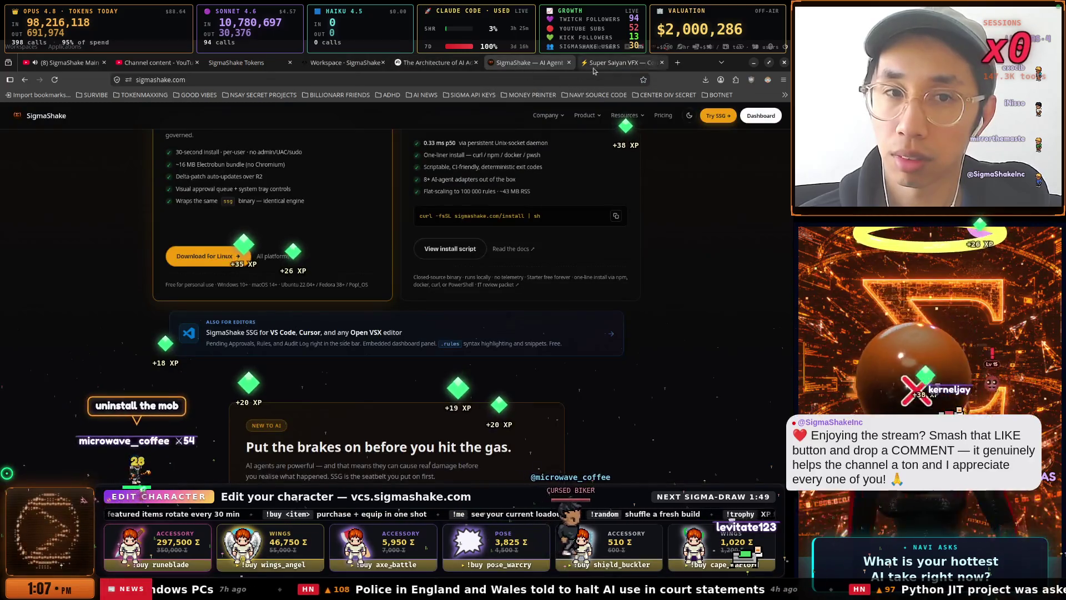
Load chatgpt.com in the VFX tab and decline its storage permission request.
left_click(593, 67)
key("ctrl+l")
type("ch")
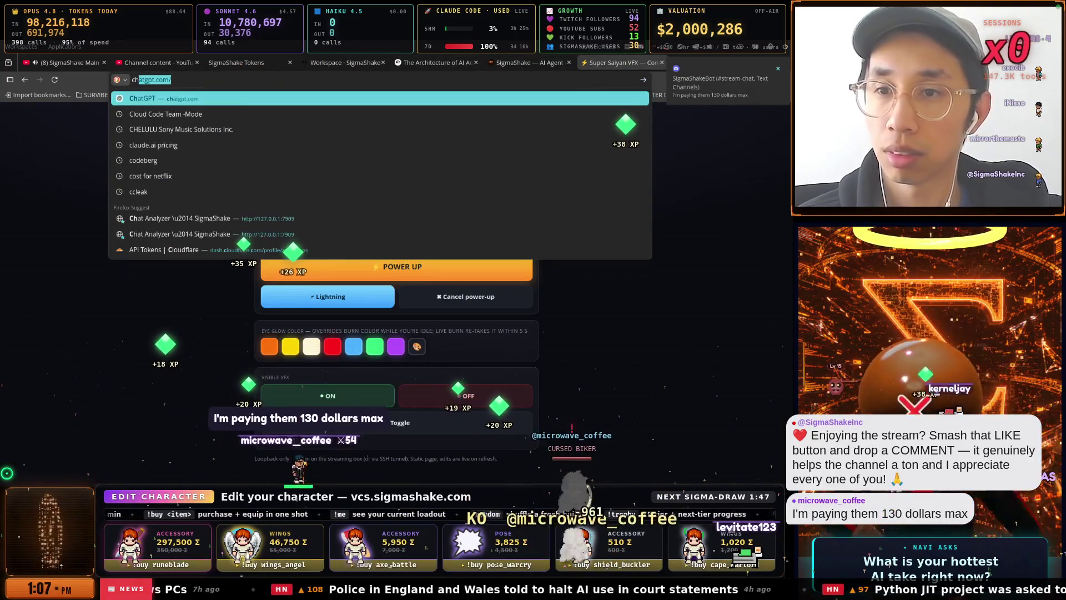
key("Return")
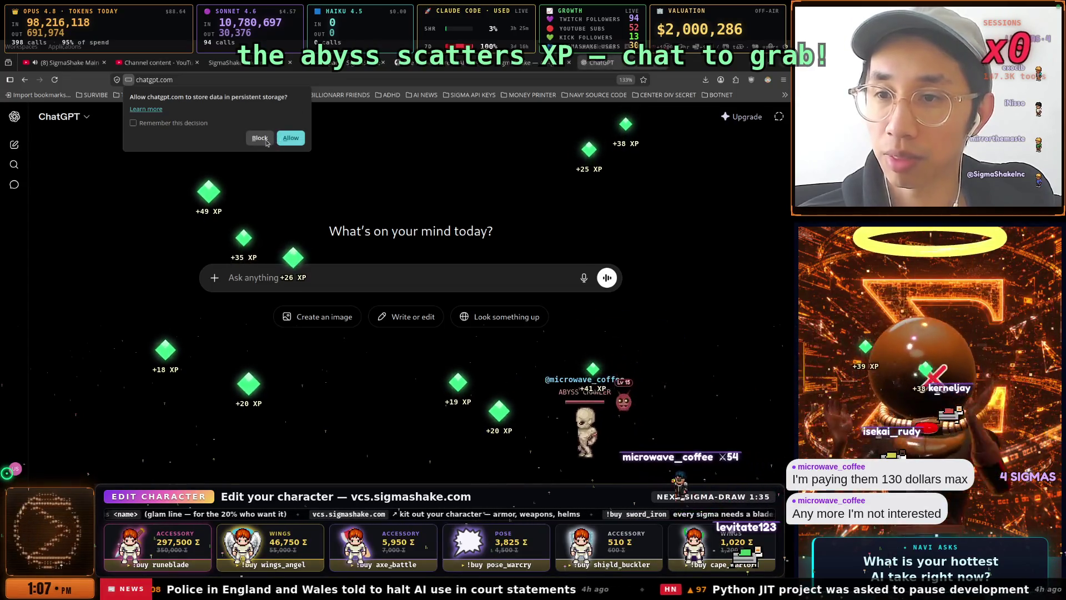
left_click(216, 150)
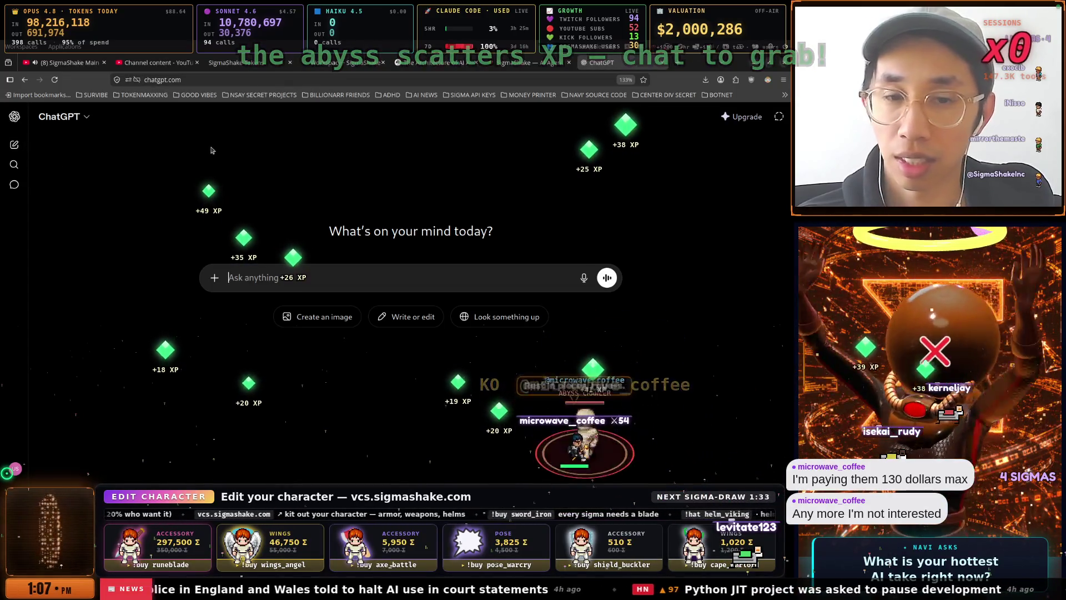
Open the 'AI Addiction Script Guide' conversation from the chat list.
left_click(14, 117)
left_click(59, 309)
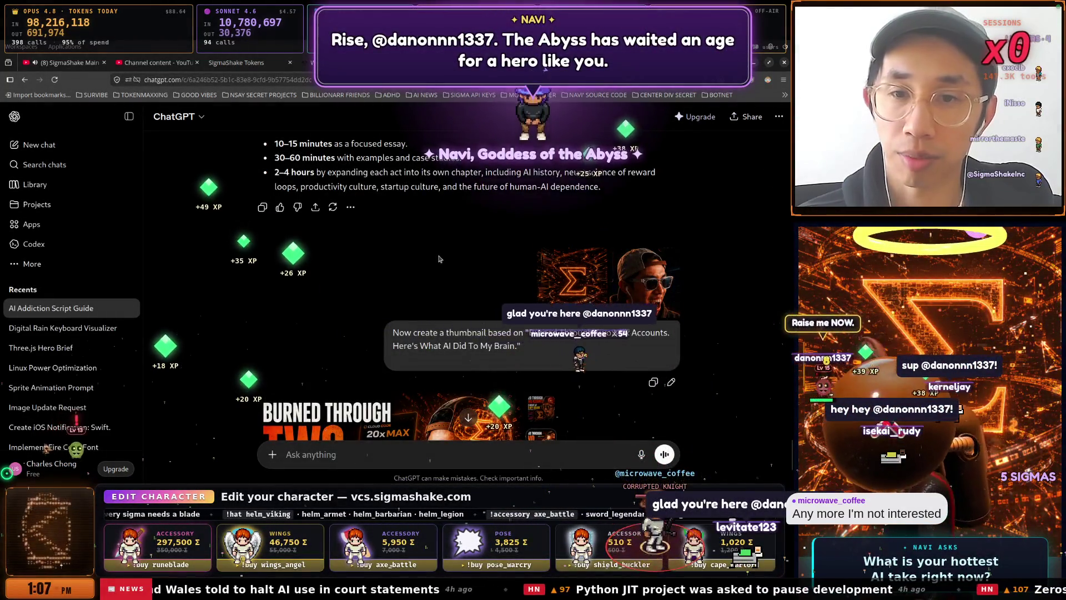
scroll(438, 259, "up", 5)
scroll(442, 294, "up", 5)
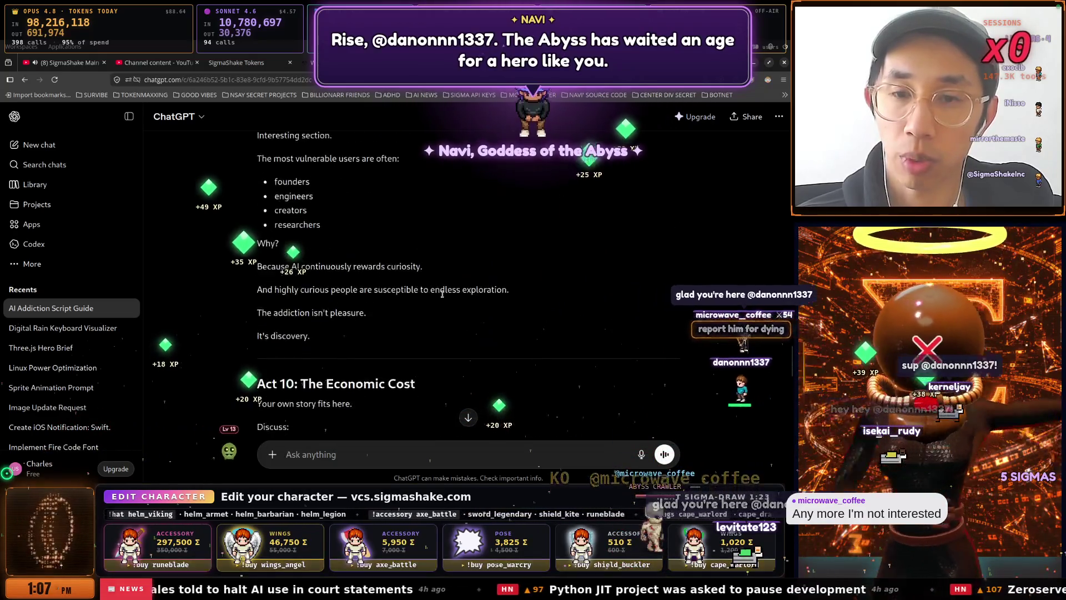
scroll(442, 295, "up", 15)
scroll(443, 297, "down", 3)
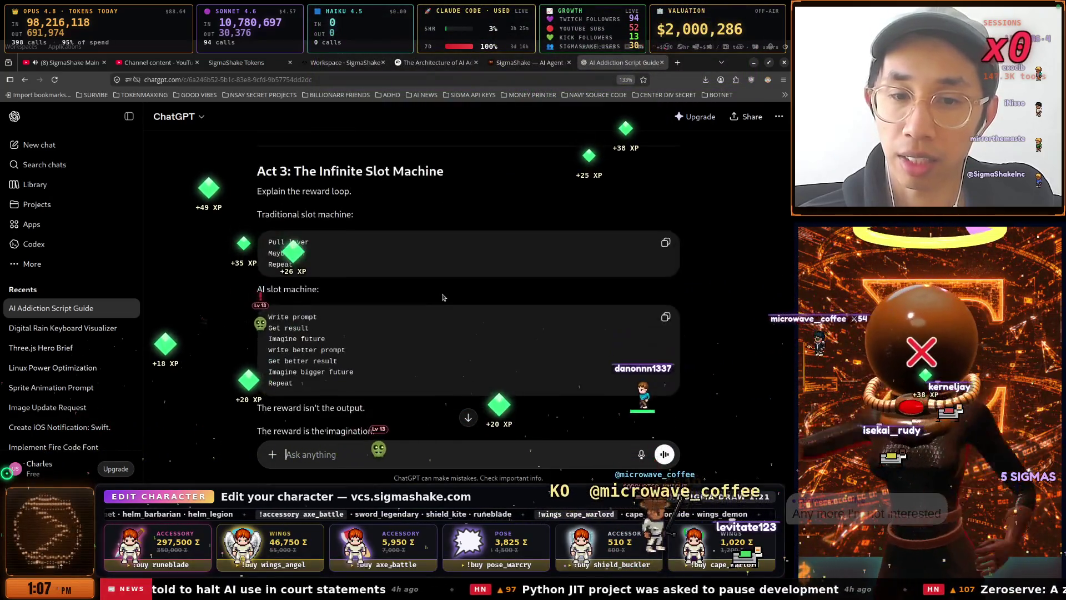
scroll(443, 296, "down", 3)
scroll(442, 296, "up", 15)
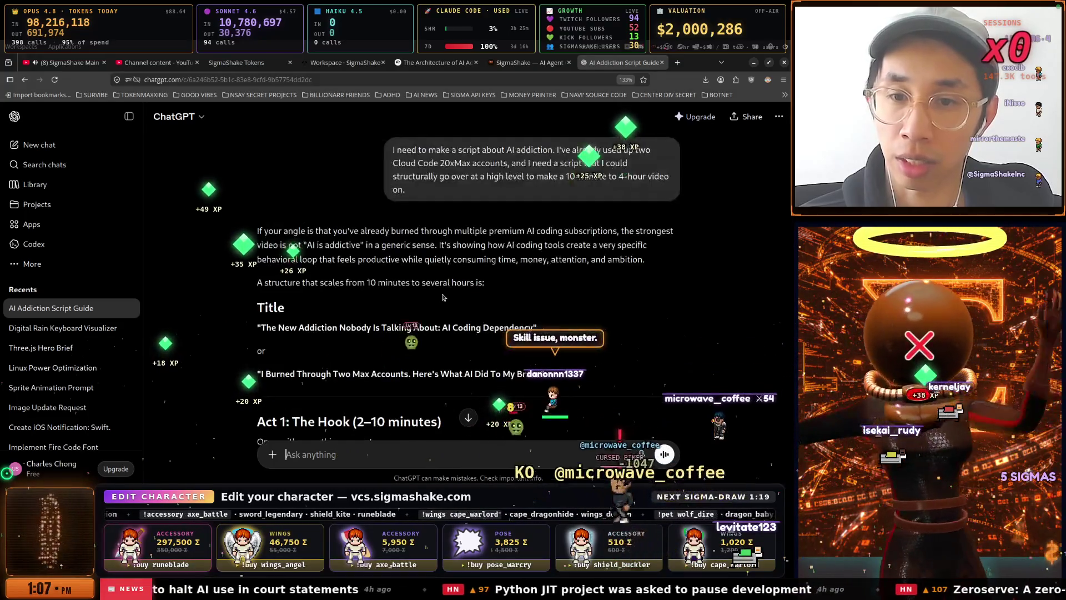
scroll(437, 306, "down", 2)
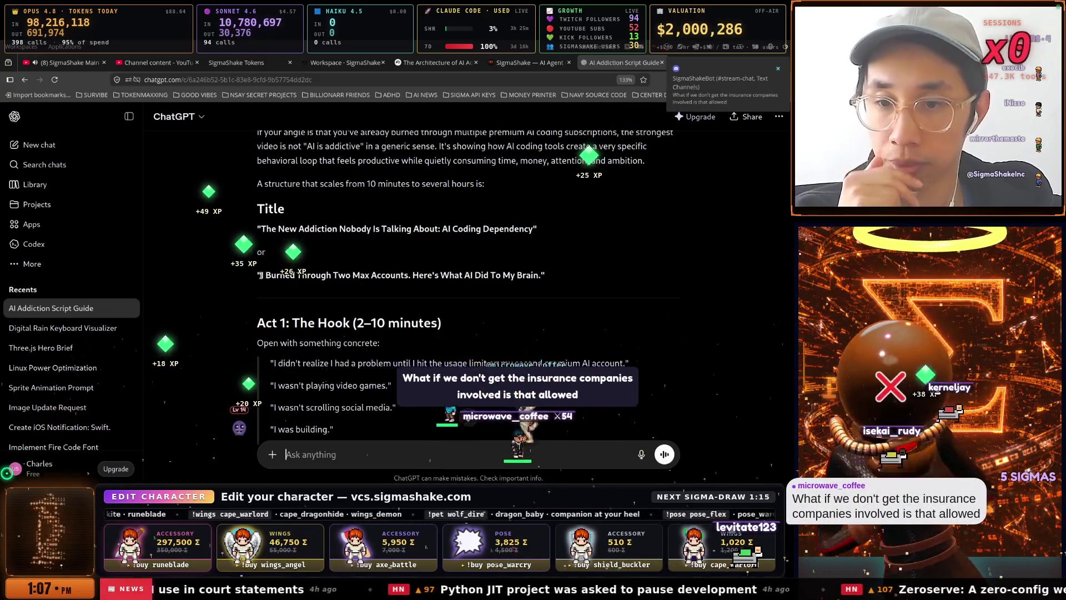
Copy the second suggested title, about burning through two Max accounts.
left_click_drag(535, 274, 539, 275)
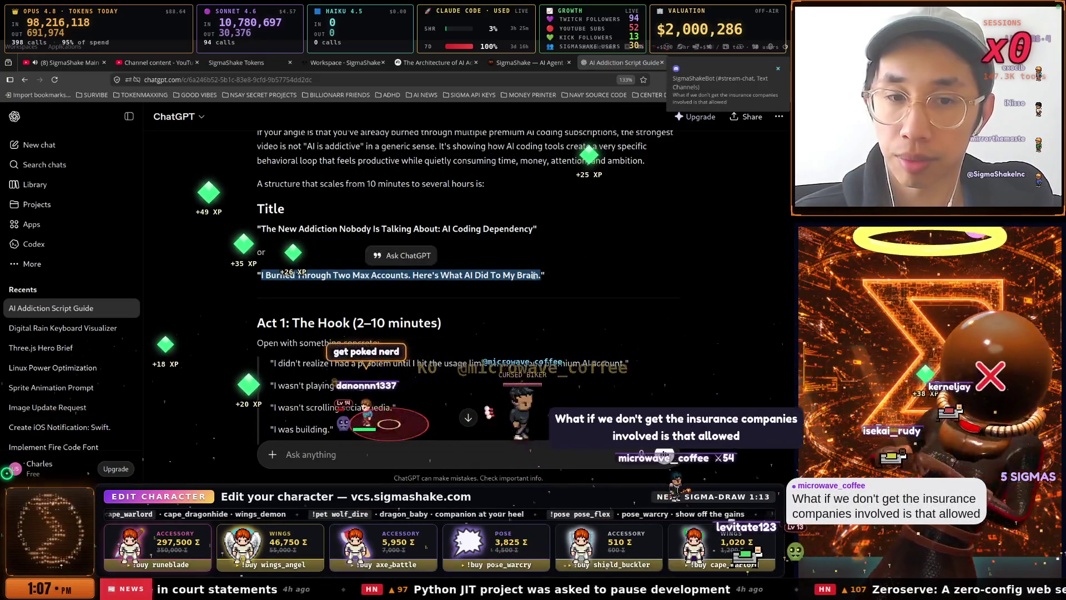
right_click(535, 276)
left_click(555, 284)
key("ctrl+Page_Up")
key("ctrl+Page_Up")
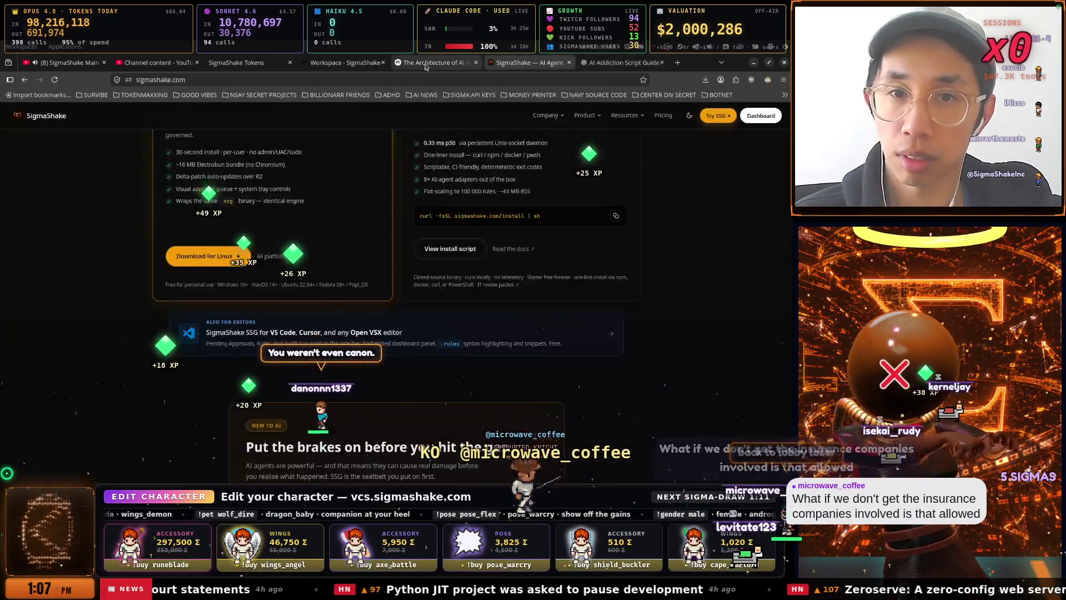
Paste 'I Burned Through Two Max Accounts…' into the YouTube Studio Title field, then return to ChatGPT.
left_click(157, 64)
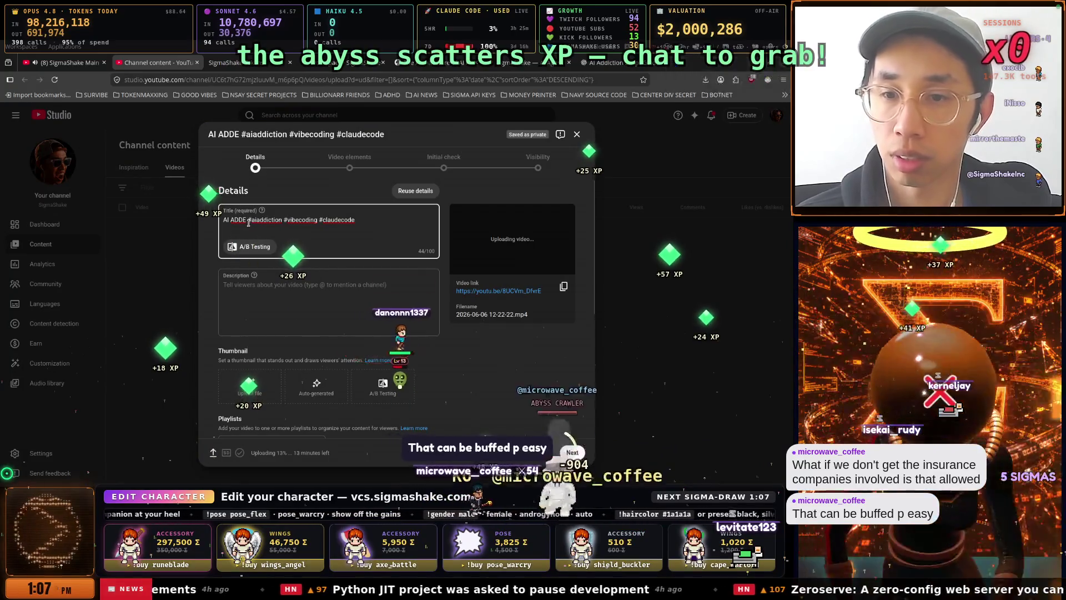
key("ctrl+v")
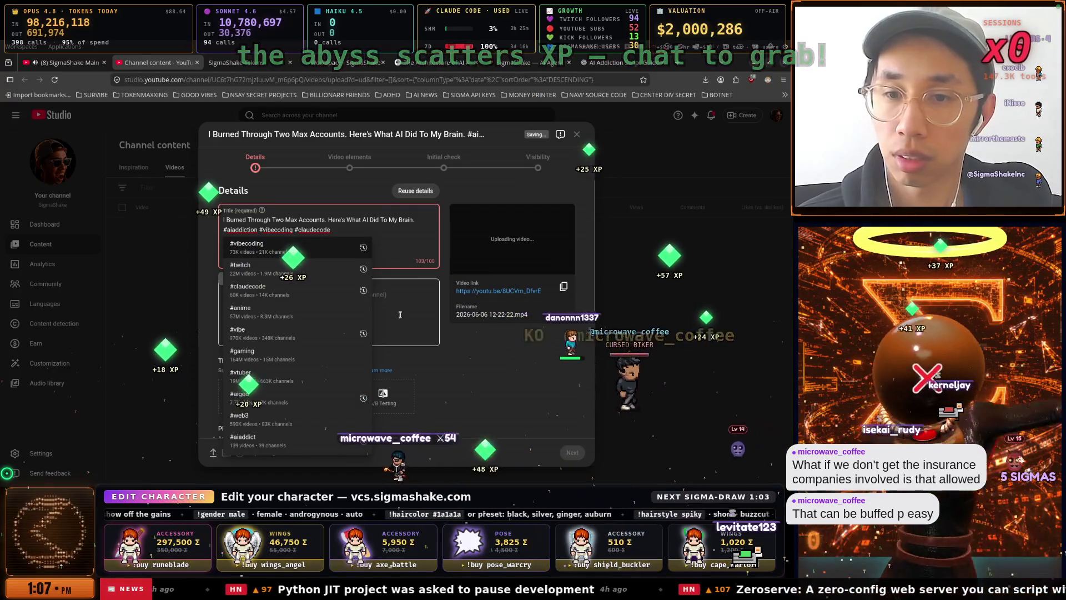
left_click(391, 306)
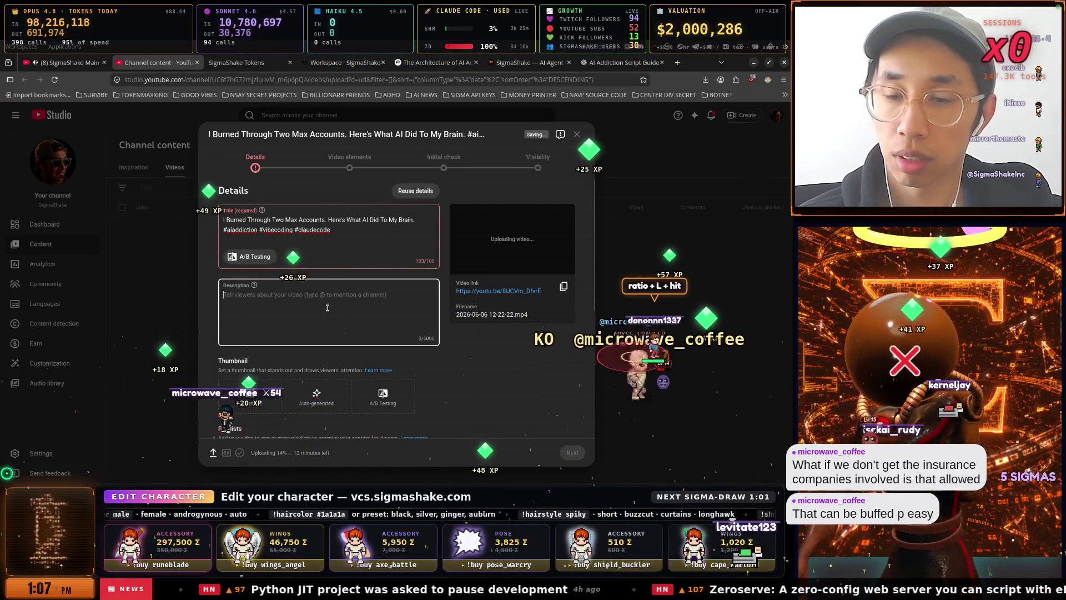
mouse_move(391, 306)
left_mouse_down()
mouse_move(233, 303)
mouse_move(61, 349)
mouse_move(1, 389)
left_mouse_up()
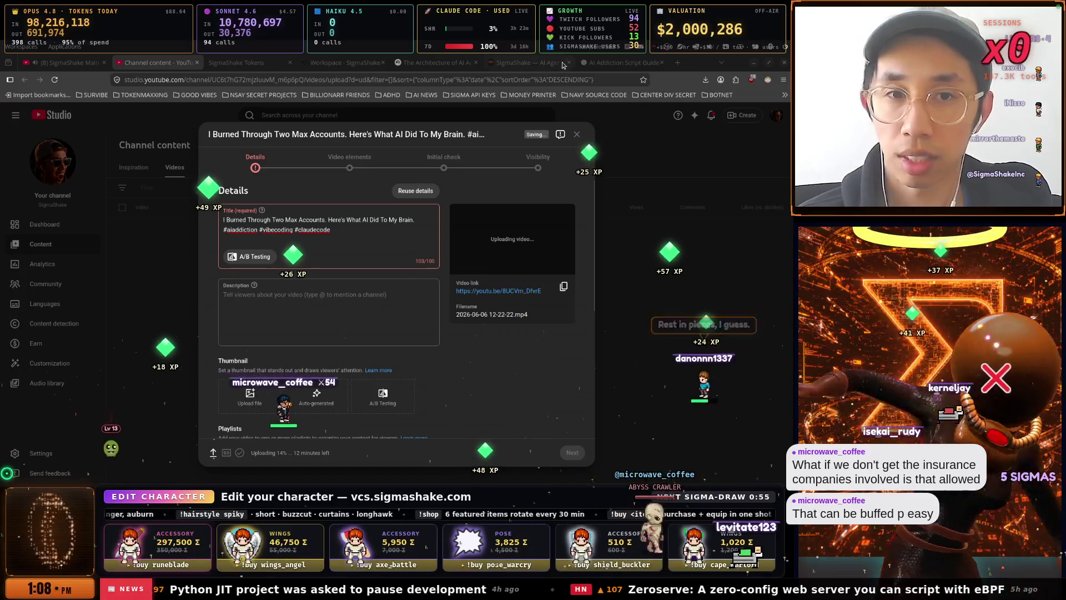
left_click(622, 62)
scroll(295, 222, "up", 1)
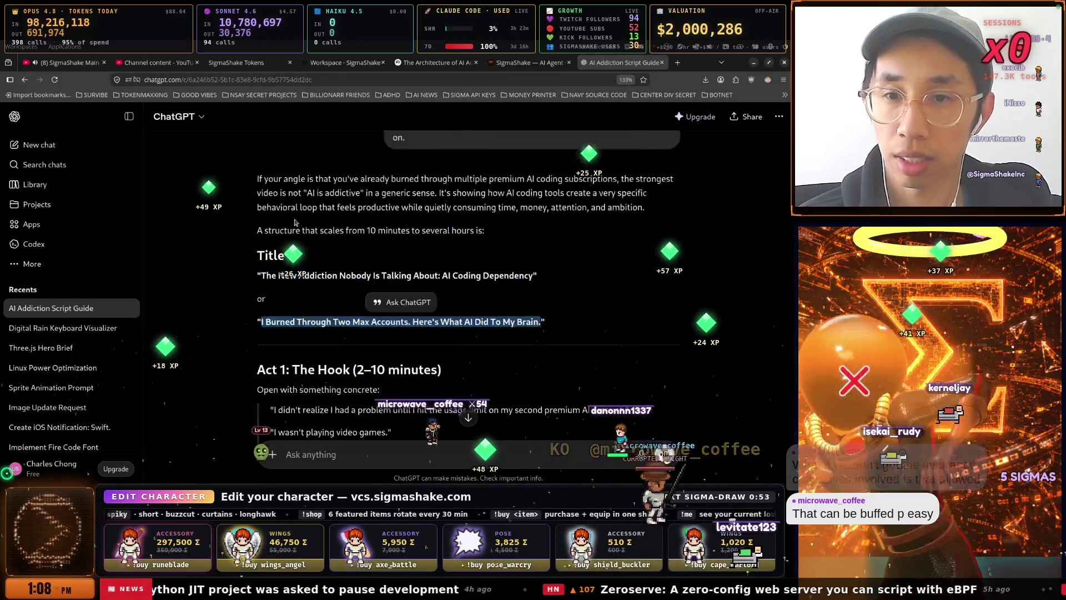
Ask ChatGPT: 'I need a description for my youtube videos to get viral'.
scroll(311, 334, "down", 3)
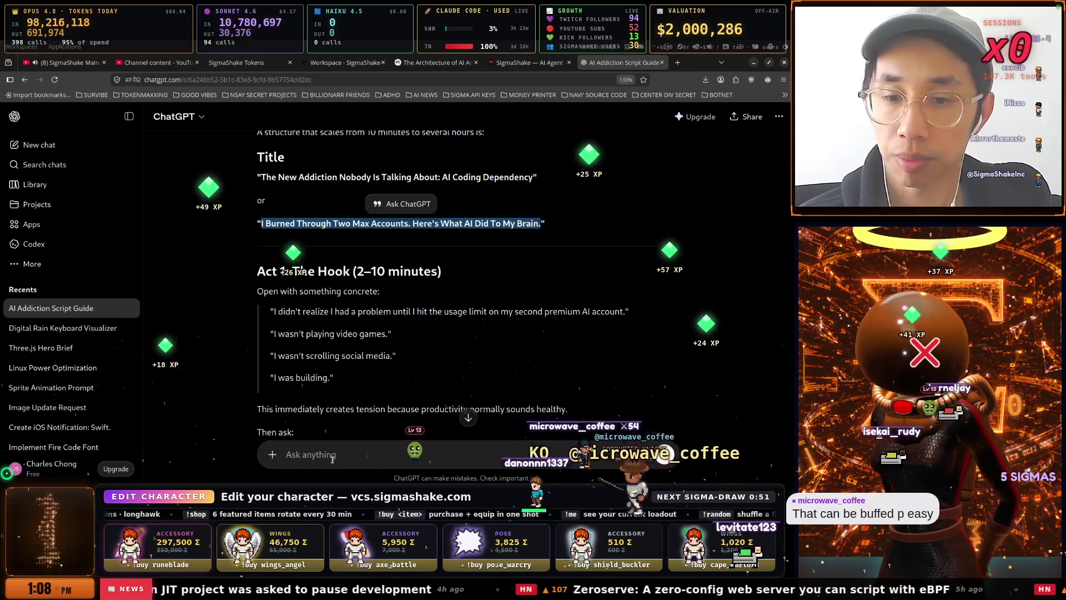
left_click(332, 455)
type("I need")
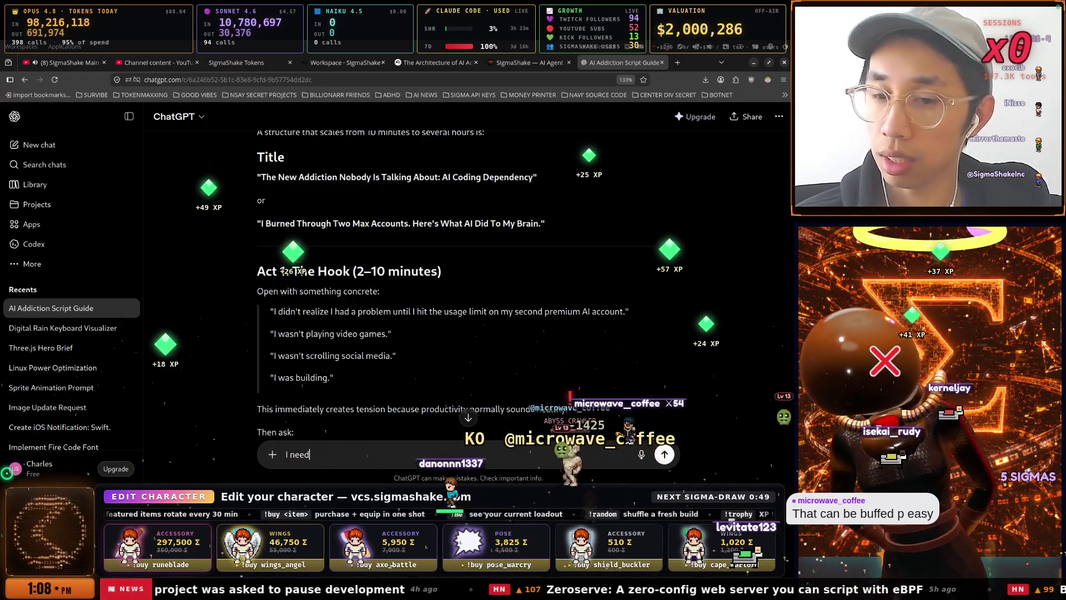
type(" a desciption for my youtub")
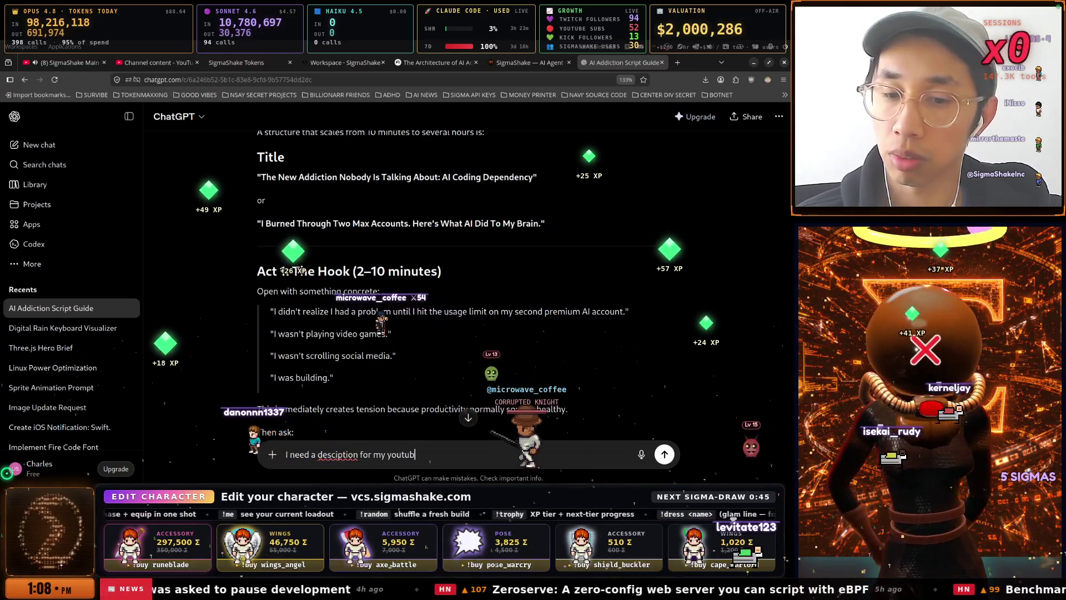
type("e vi")
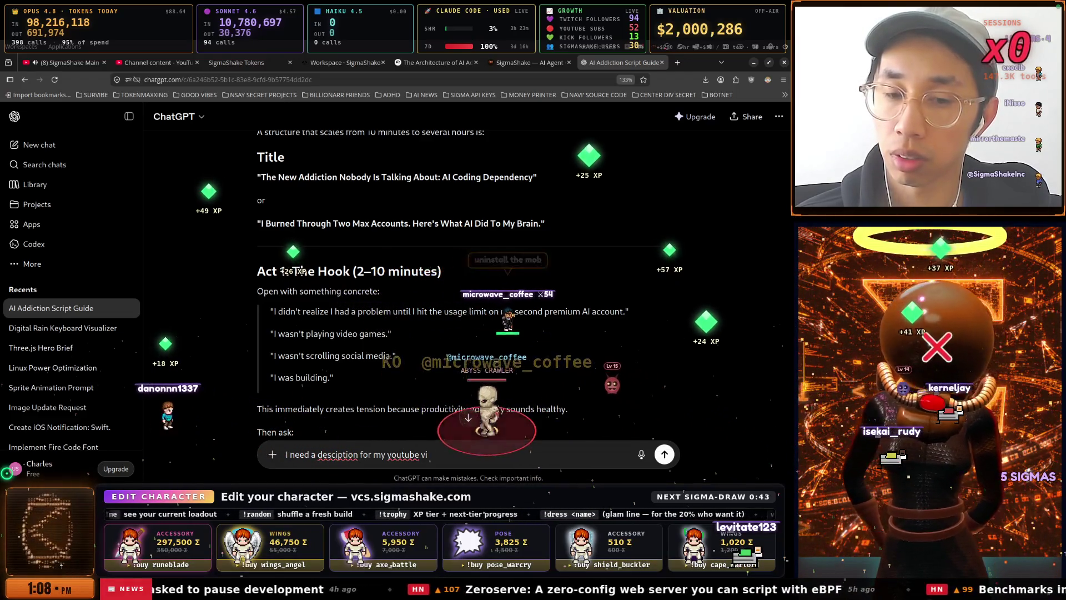
type("deos to ge")
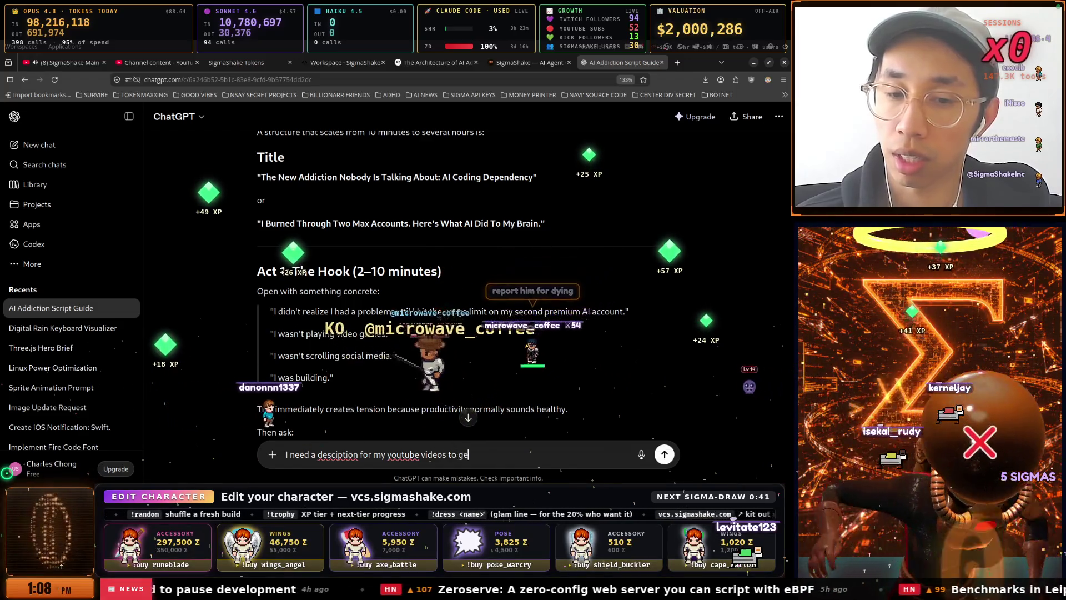
type("t viral")
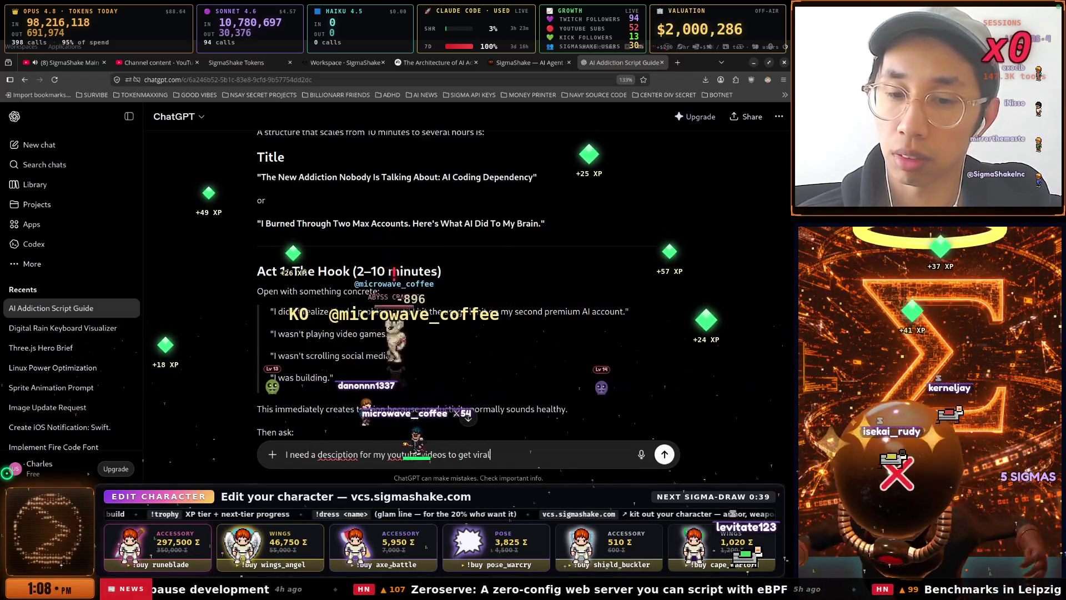
left_click(343, 455)
type("r")
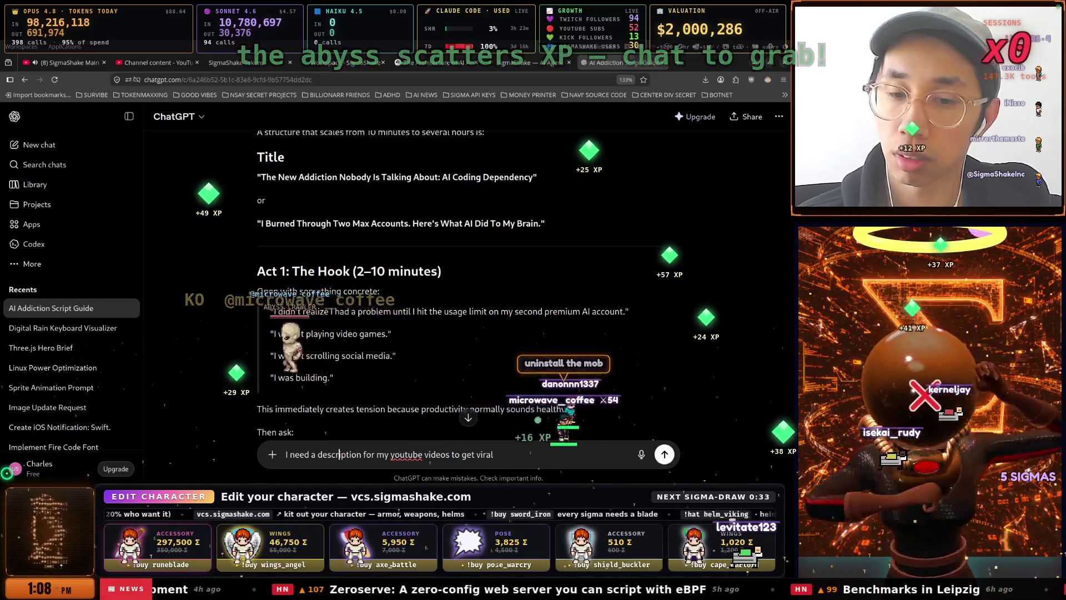
key("Return")
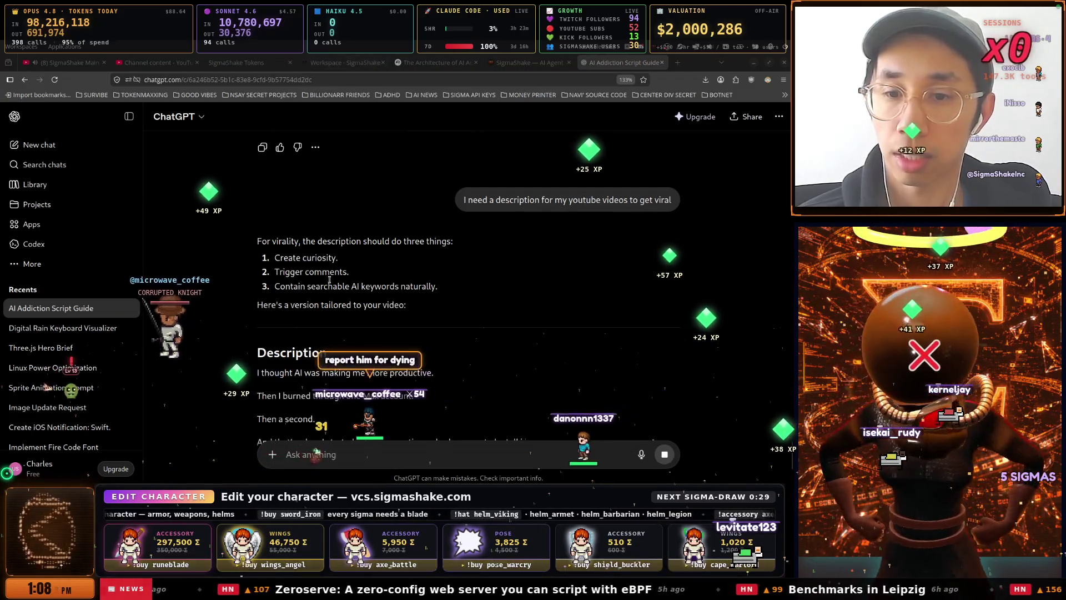
Copy the generated YouTube description from ChatGPT's reply.
scroll(332, 312, "down", 3)
mouse_move(255, 192)
left_mouse_down()
mouse_move(476, 317)
mouse_move(429, 278)
left_mouse_up()
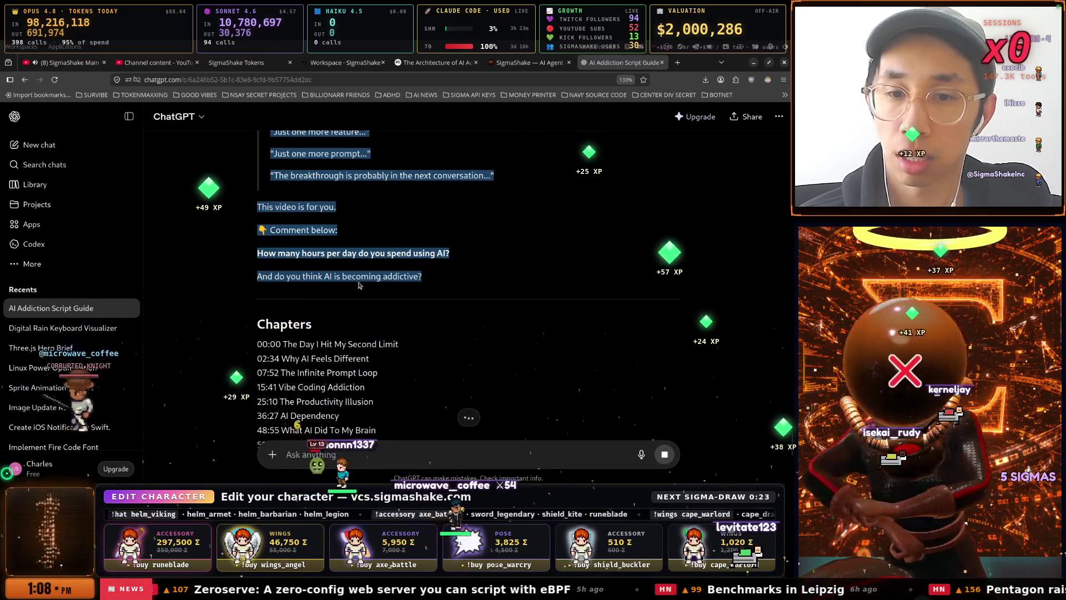
right_click(359, 281)
left_click(378, 289)
left_click(438, 62)
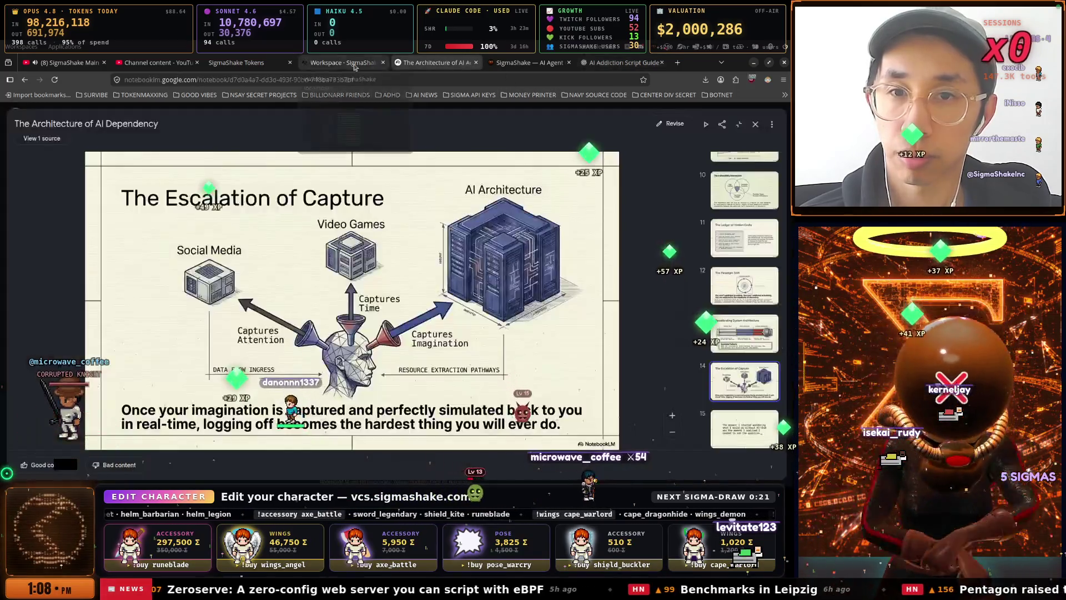
Paste ChatGPT's description, opening 'I thought AI was making me more productive.', into Description.
left_click(344, 62)
left_click(239, 62)
left_click(192, 63)
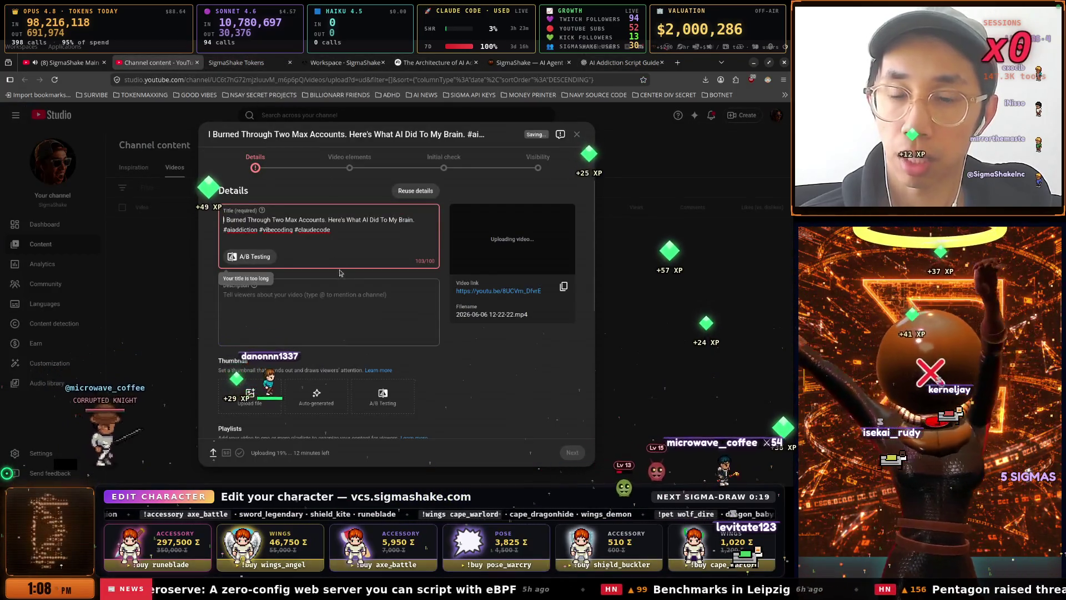
key("ctrl+a")
left_click(288, 306)
key("ctrl+v")
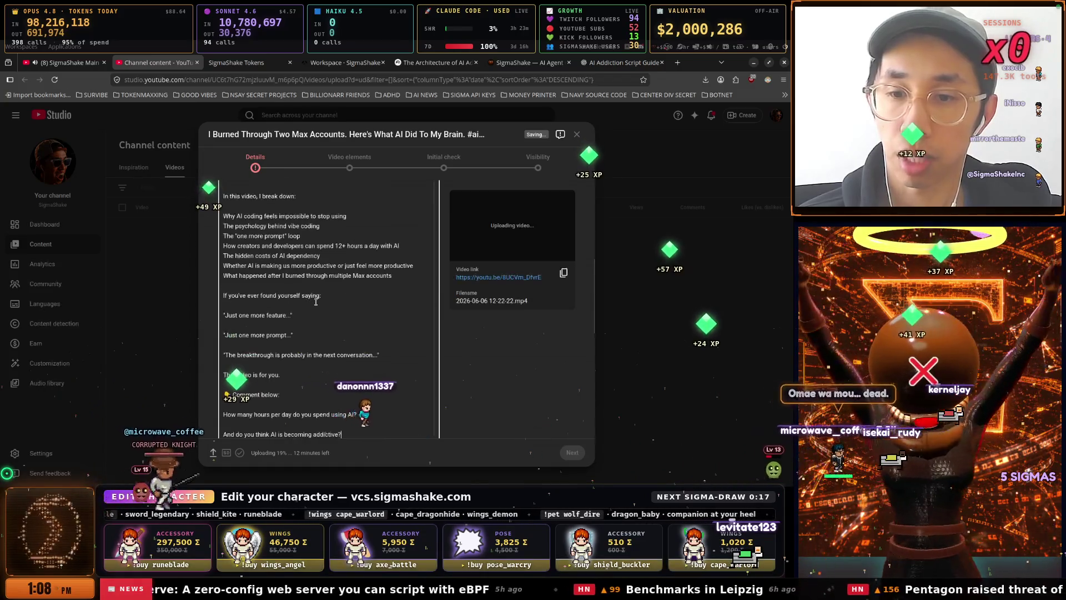
scroll(314, 294, "up", 5)
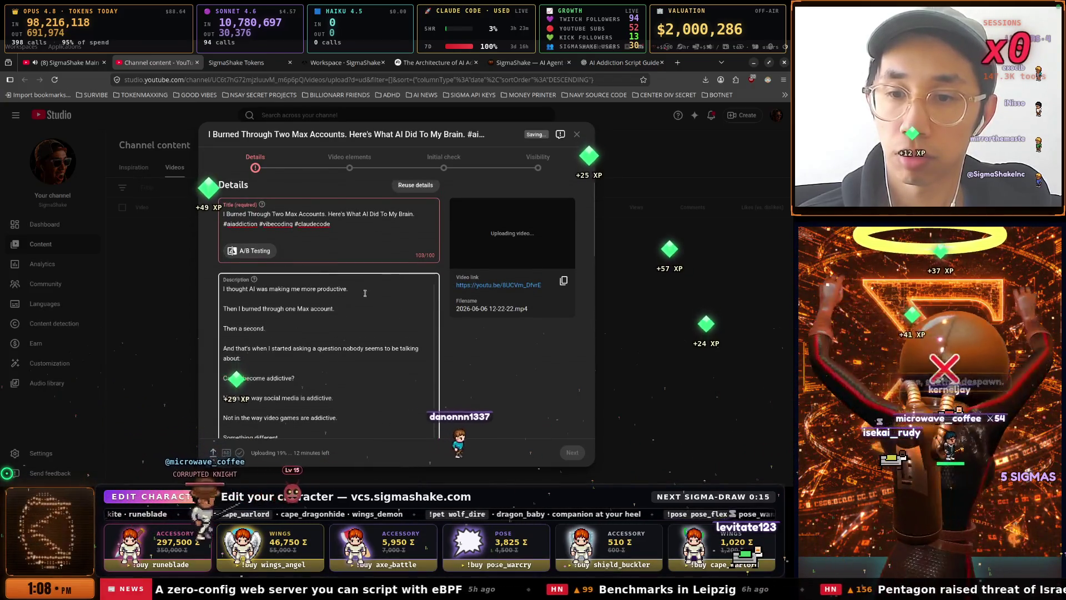
scroll(370, 293, "down", 5)
scroll(493, 304, "down", 2)
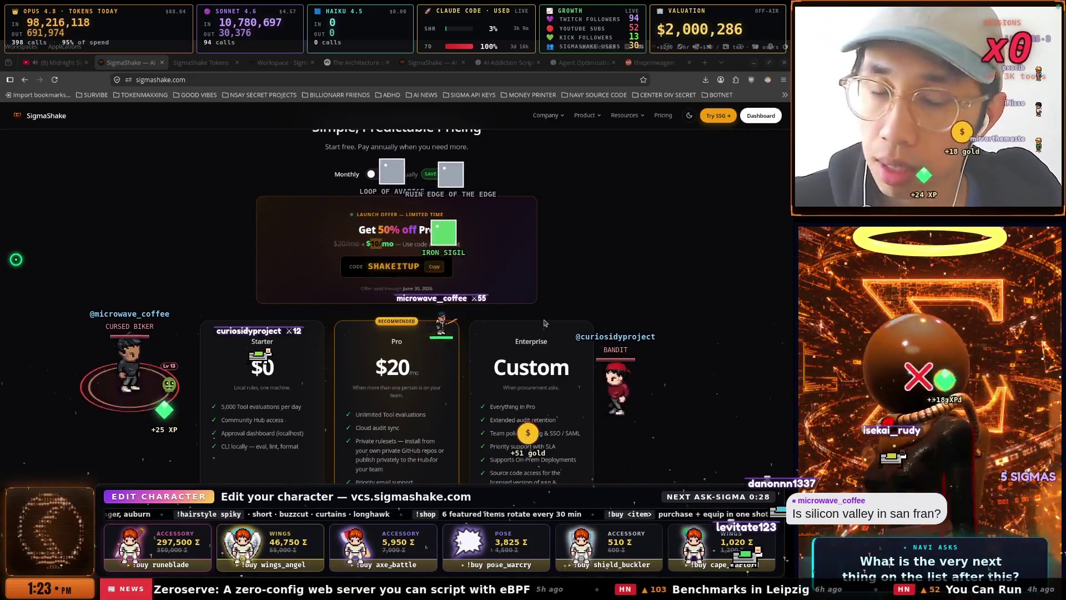
In a new tab, search Google for 'silicon valley map'.
left_click(589, 61)
left_click(703, 64)
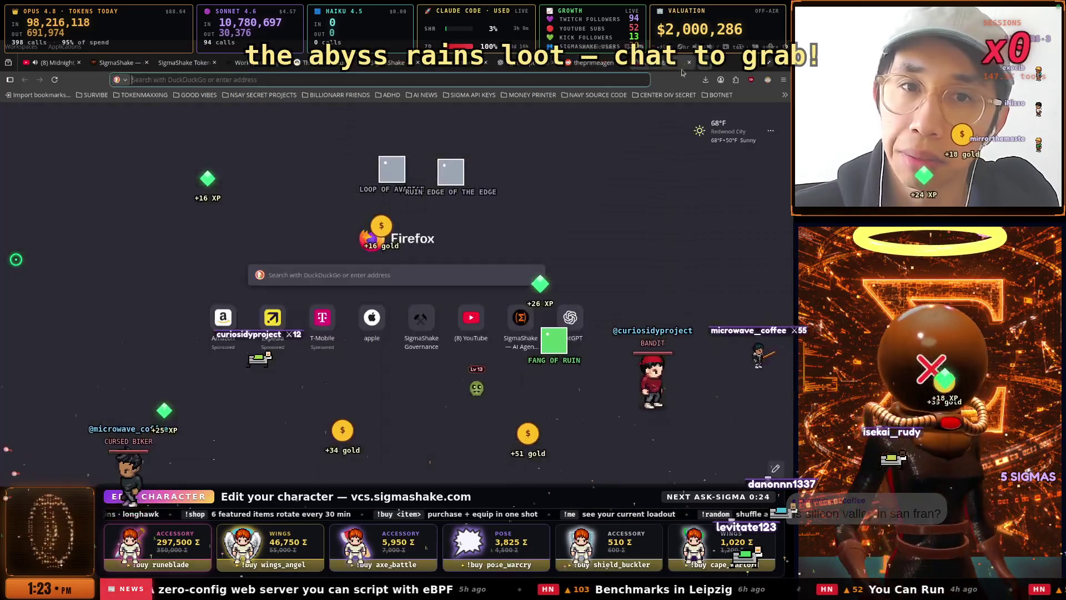
type("google.com/")
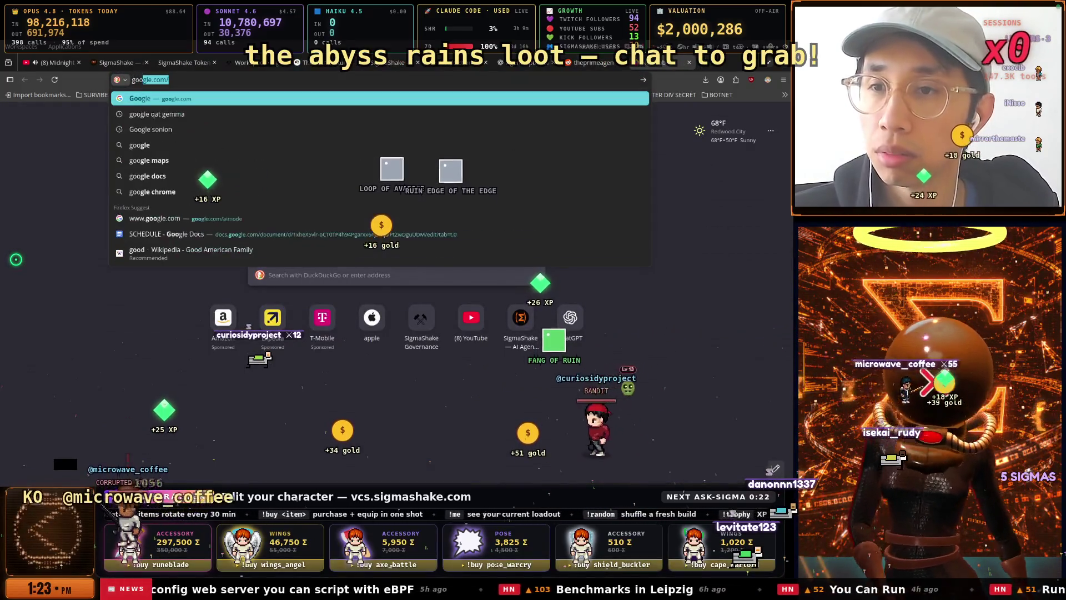
key("Return")
type("si")
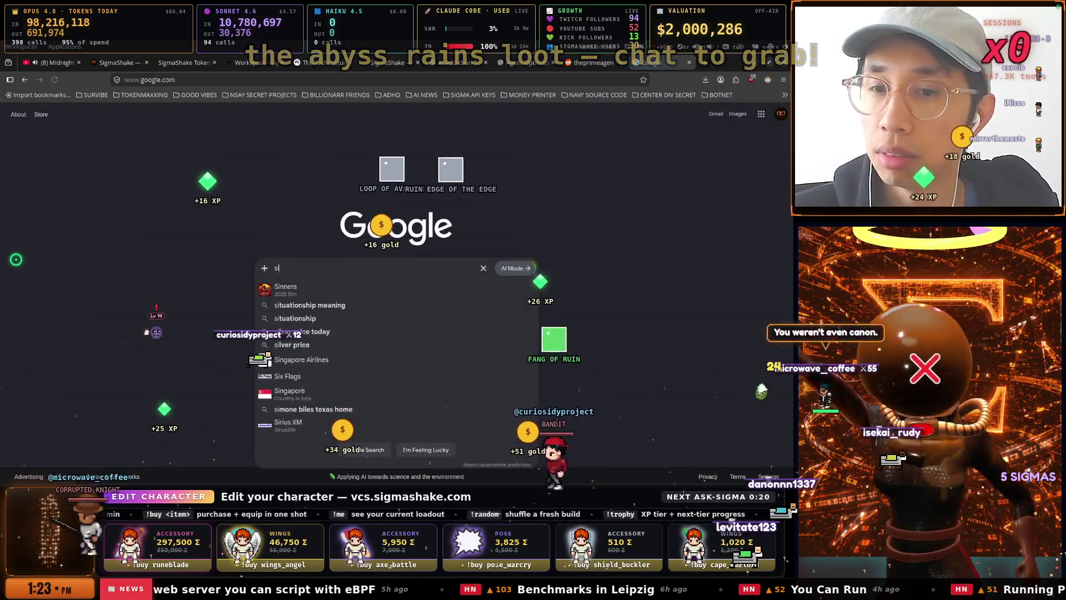
type("licon valley")
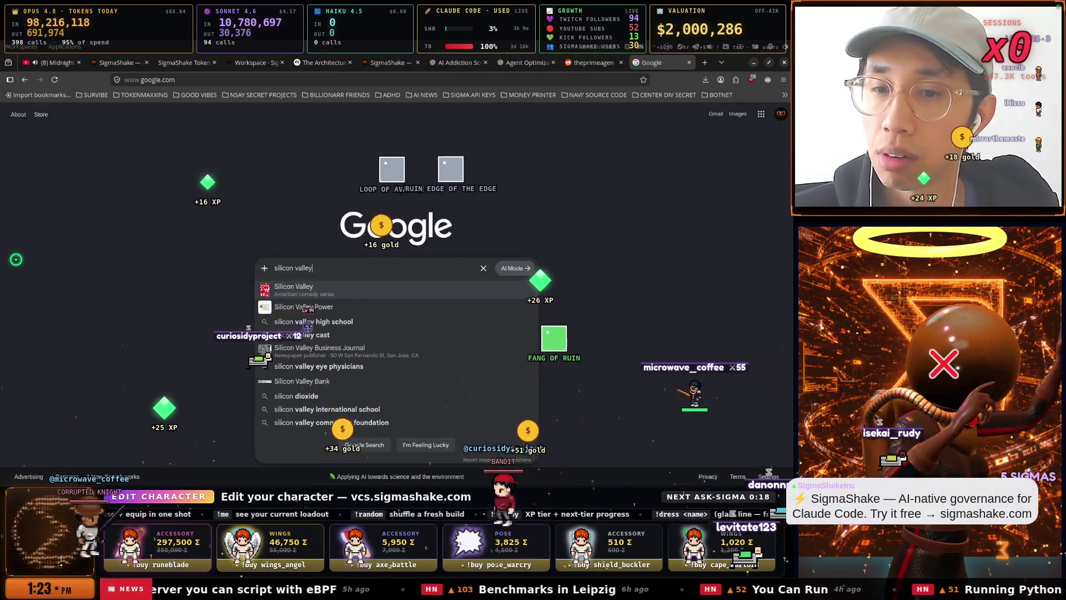
key("BackSpace")
type("map")
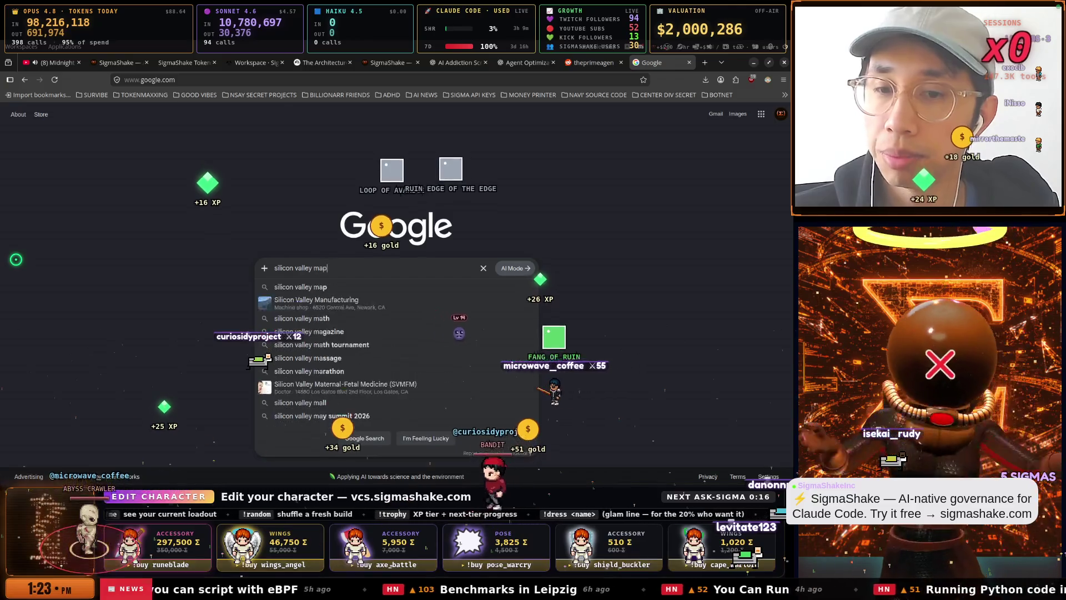
key("Return")
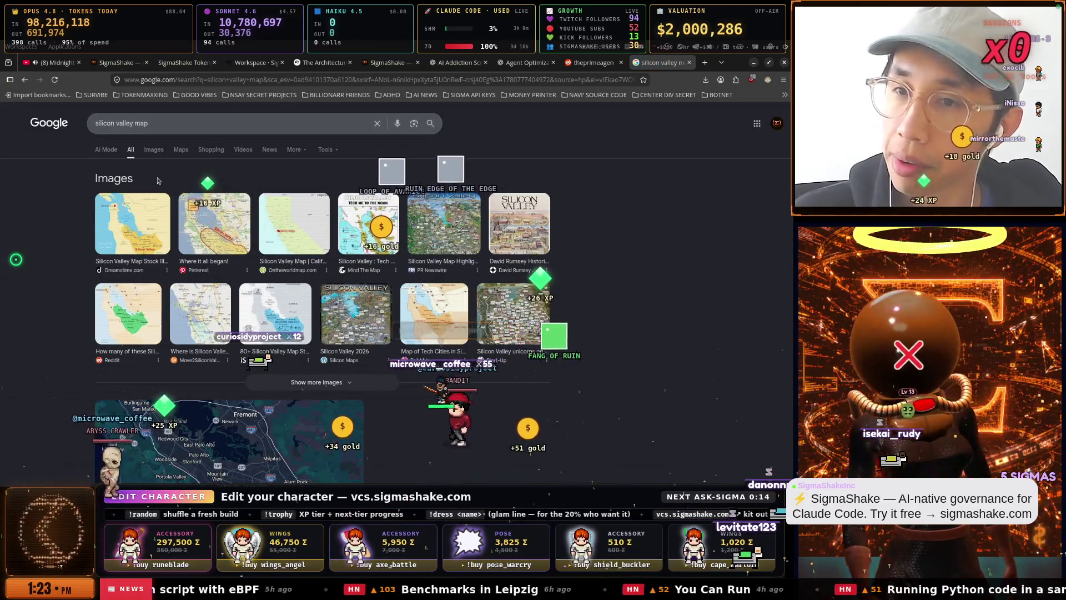
From the image results, open the Dreamstime Silicon Valley map page.
left_click(159, 156)
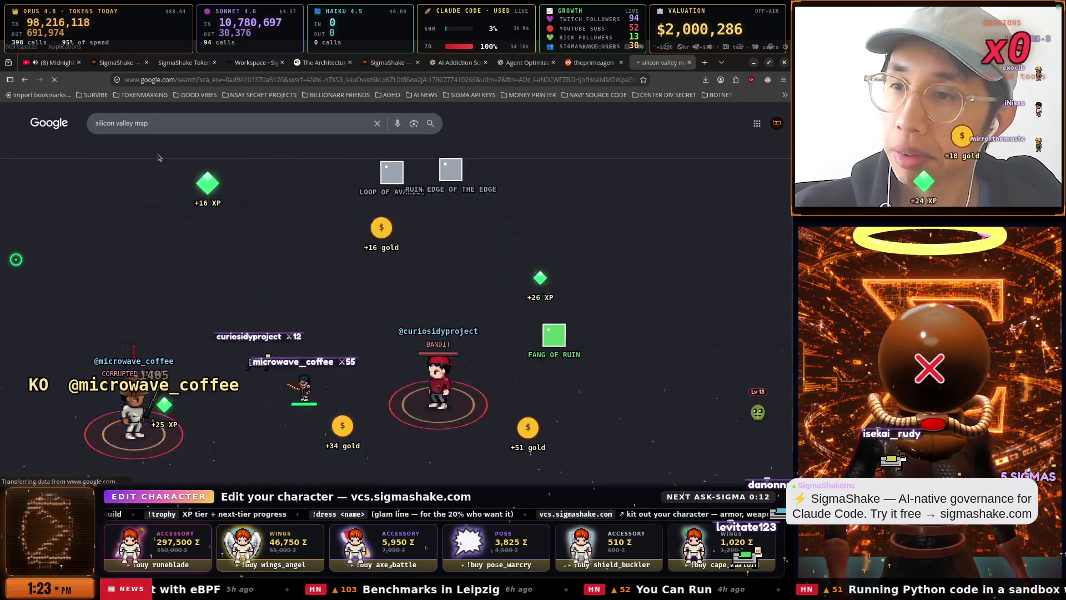
left_click(55, 233)
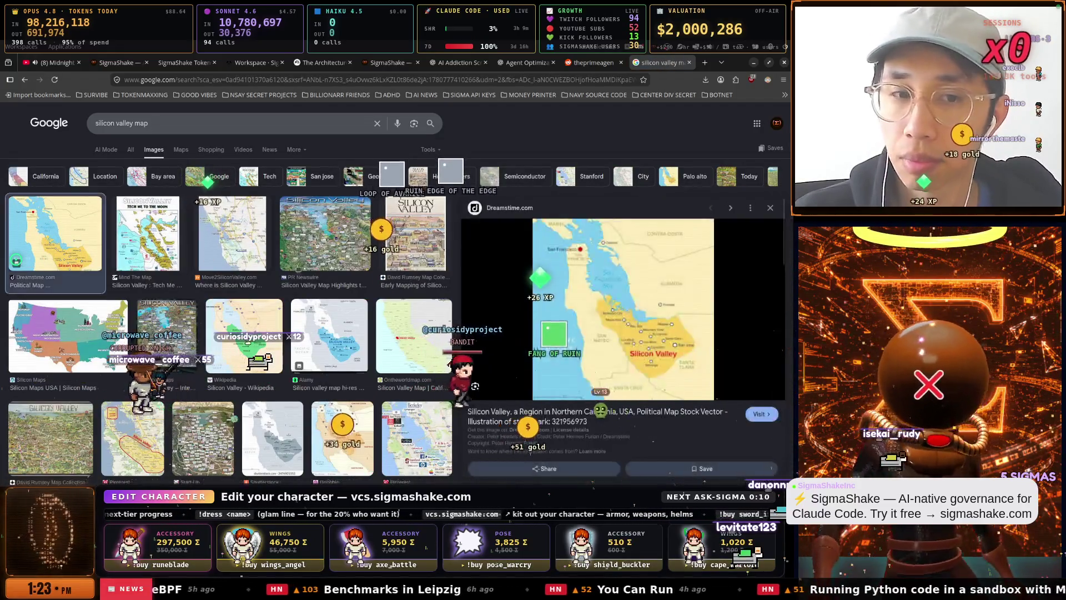
left_click(654, 360)
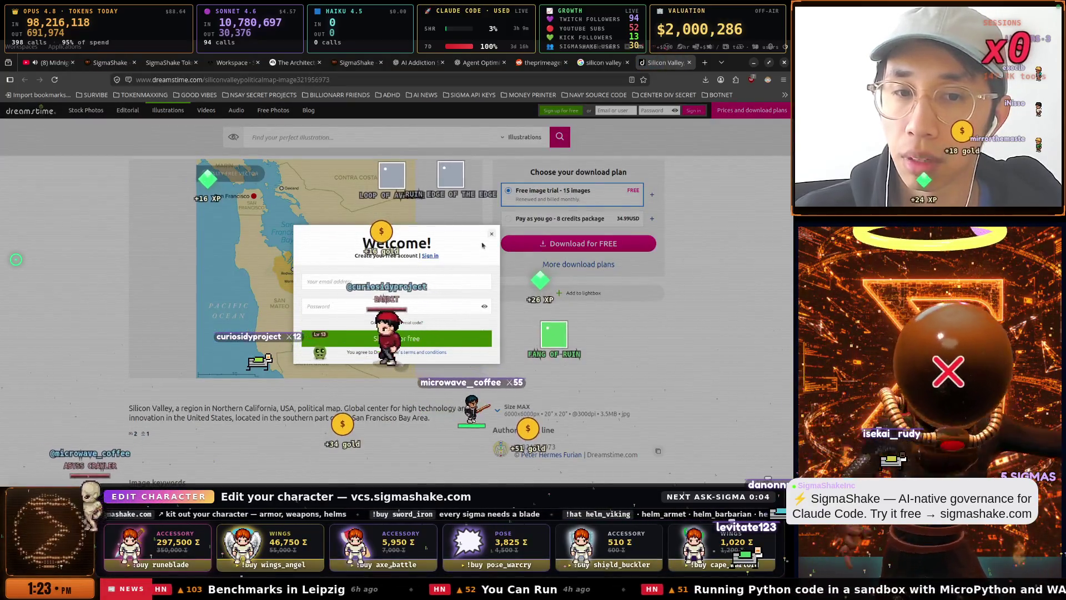
Close Dreamstime's welcome popup, enlarge the map and zoom in toward San Francisco and Oakland.
left_click(292, 259)
left_click(292, 259)
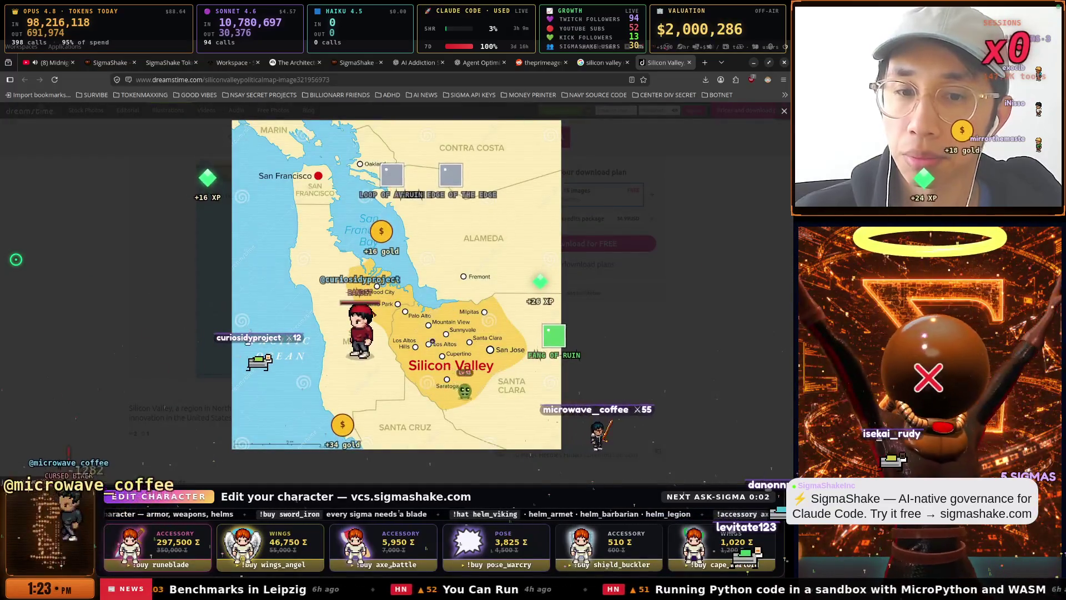
left_click(397, 357)
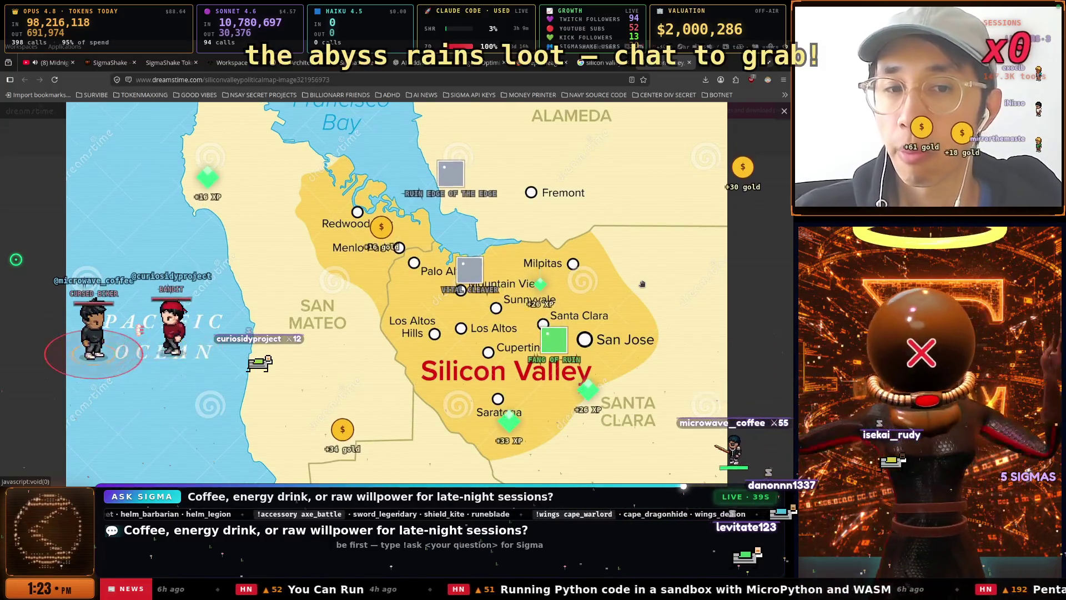
left_click_drag(405, 149, 404, 281)
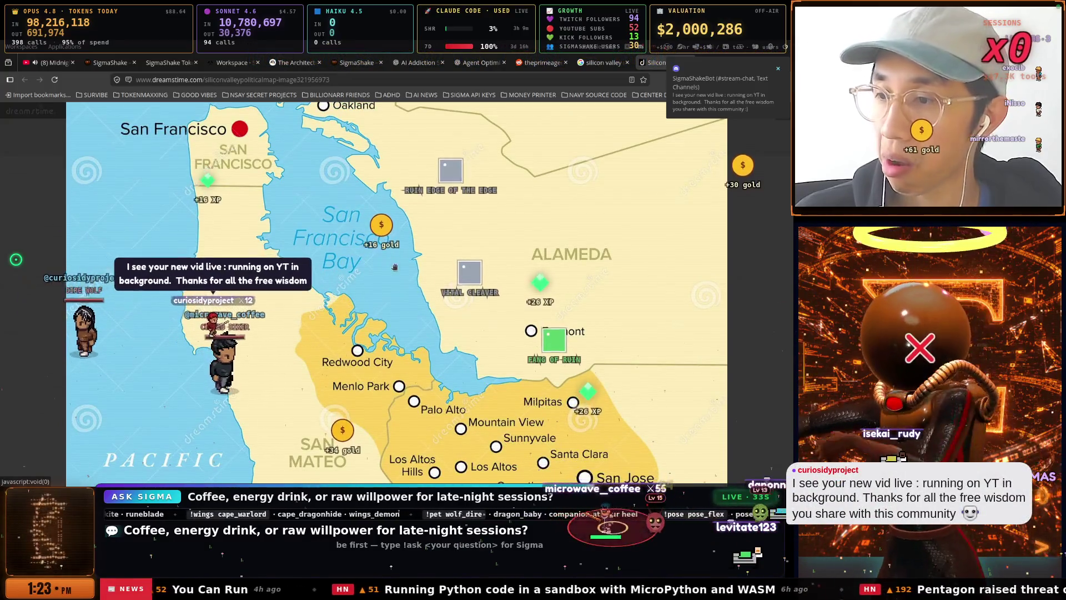
scroll(411, 278, "down", 1)
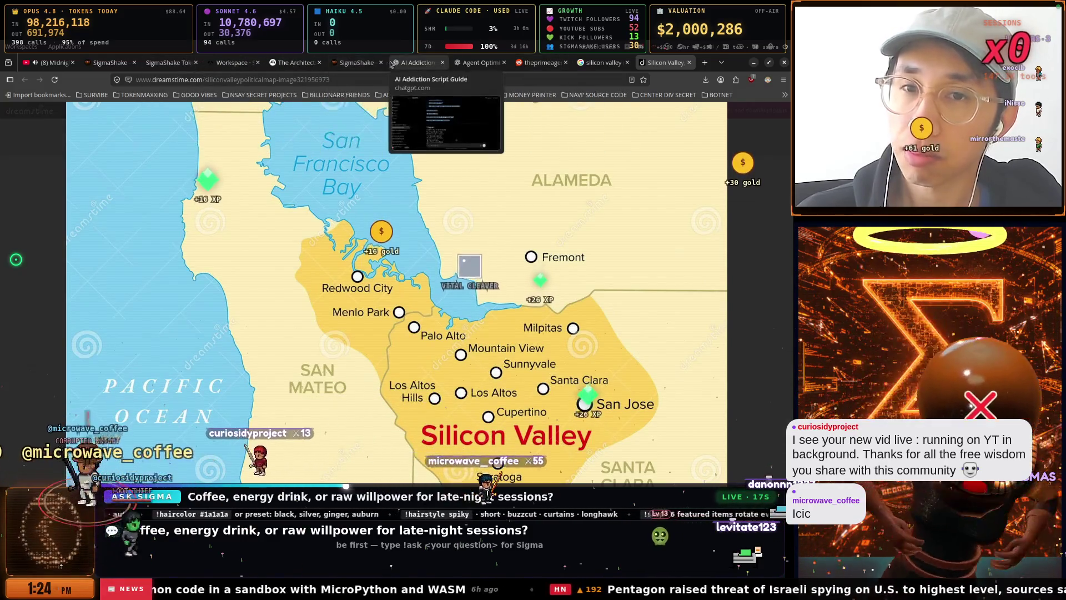
Search Reddit for 'ai addiction' from the theprimeagen subreddit tab.
left_click(369, 63)
left_click(437, 65)
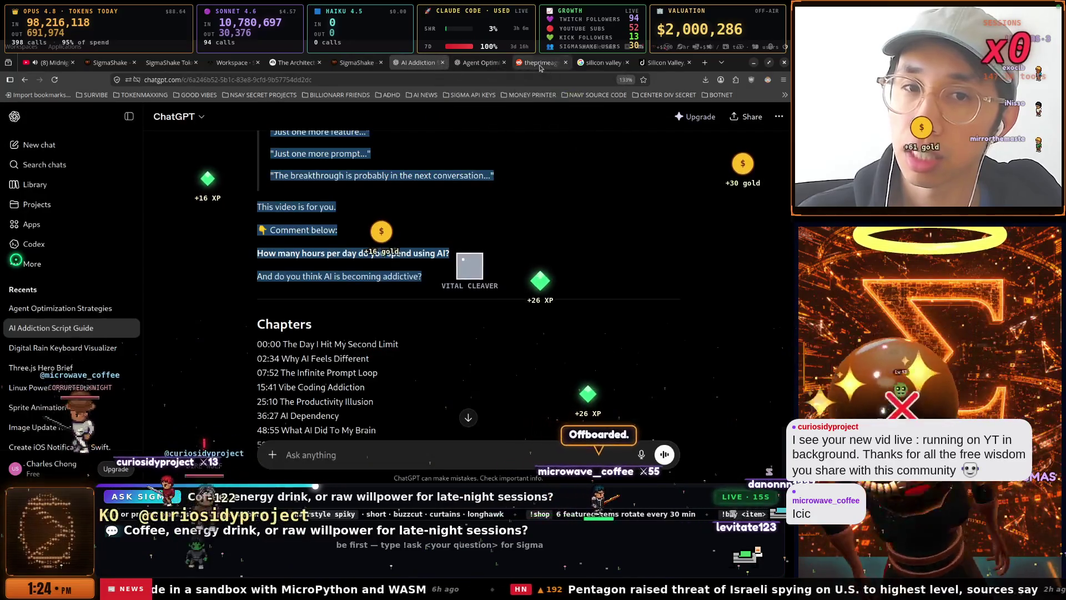
left_click(540, 66)
left_click(332, 117)
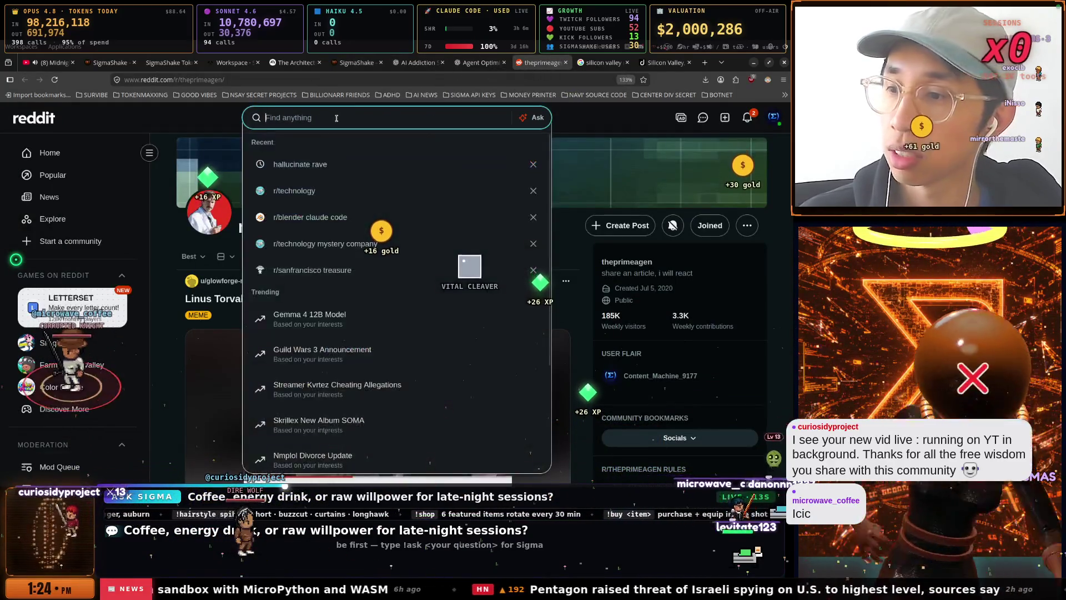
type("e")
key("BackSpace")
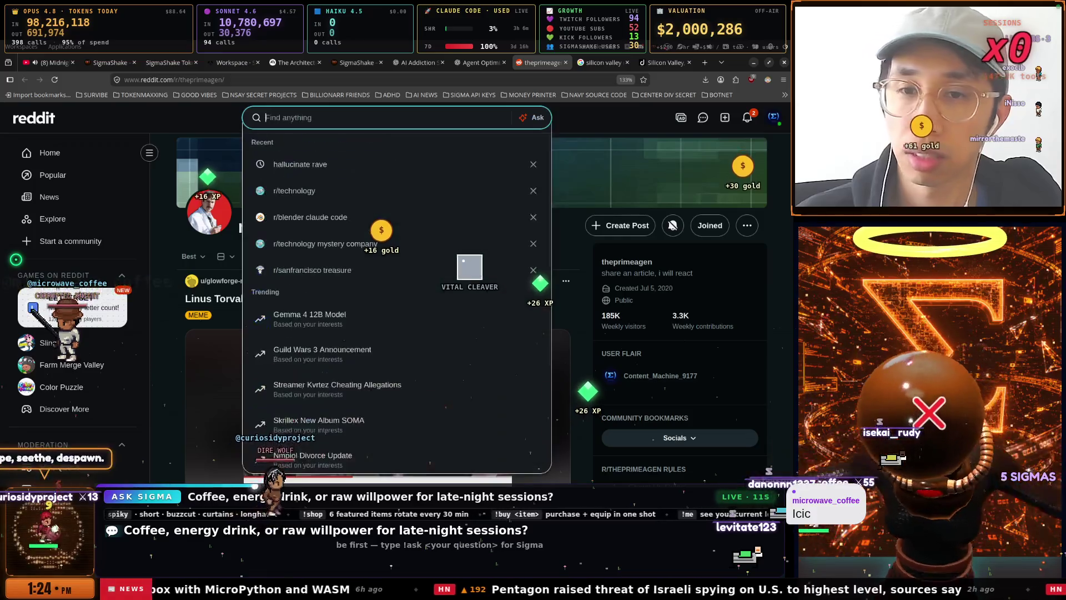
key("super+n")
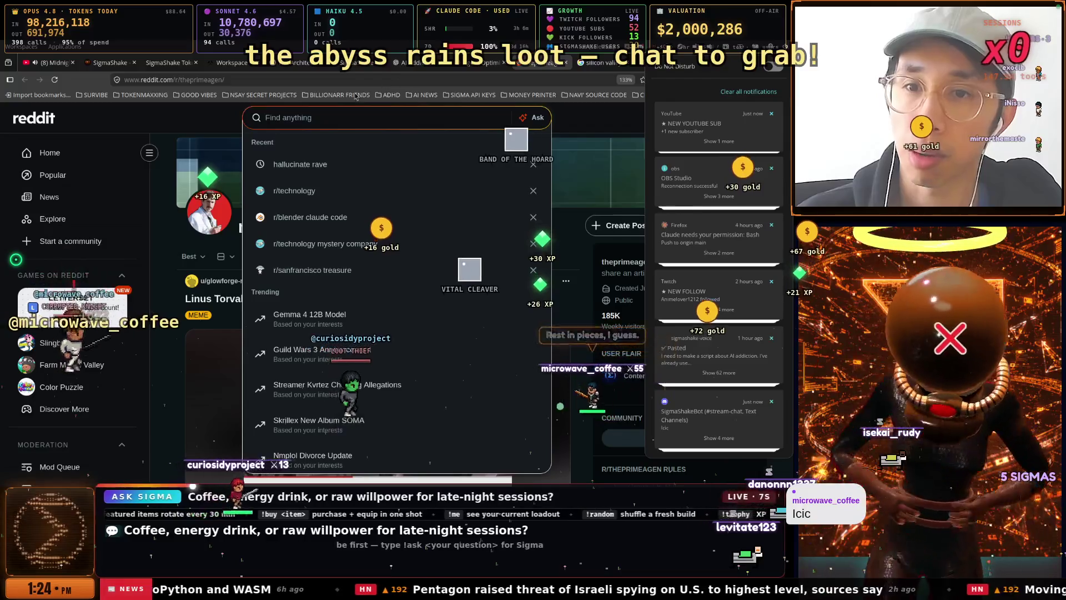
left_click(312, 115)
type("ai ad")
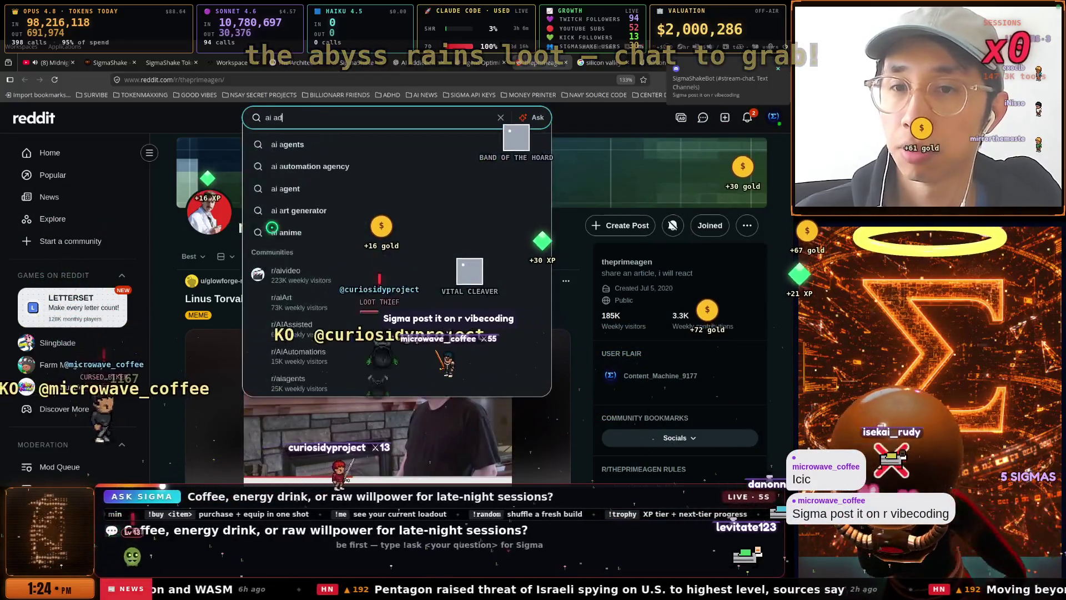
type("diction")
key("Return")
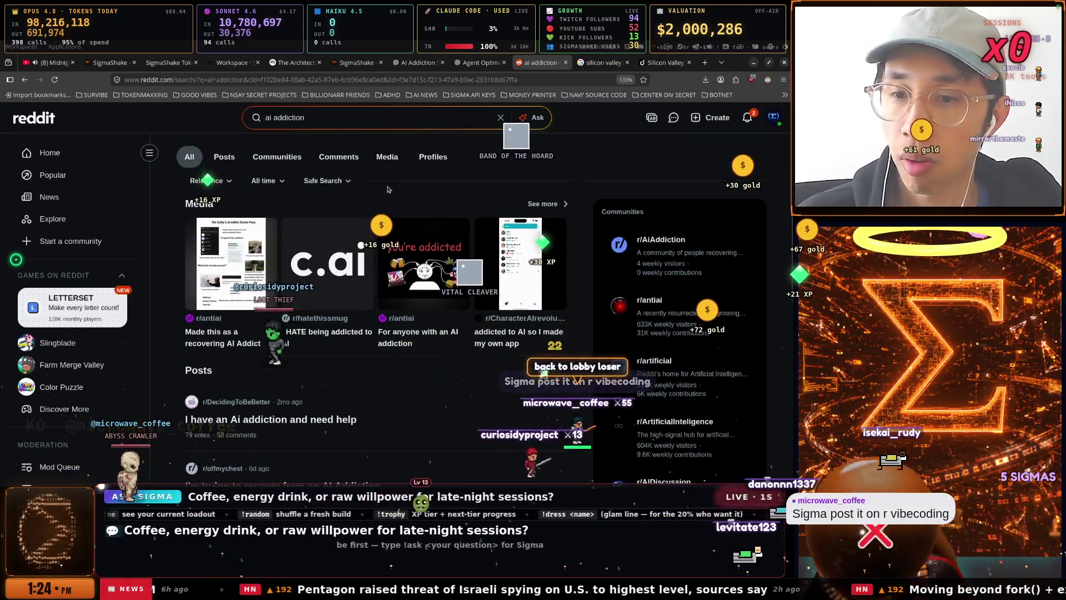
Open the 'Help, im extremely addicted to AI' post and r/antiai in new tabs.
scroll(389, 188, "down", 4)
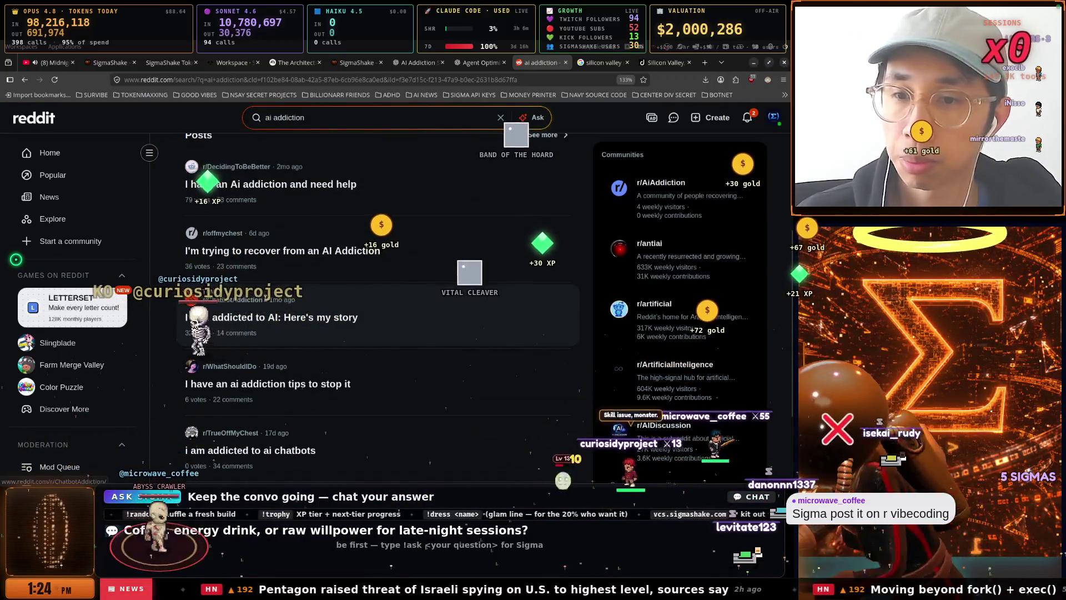
scroll(267, 301, "up", 2)
scroll(267, 301, "down", 8)
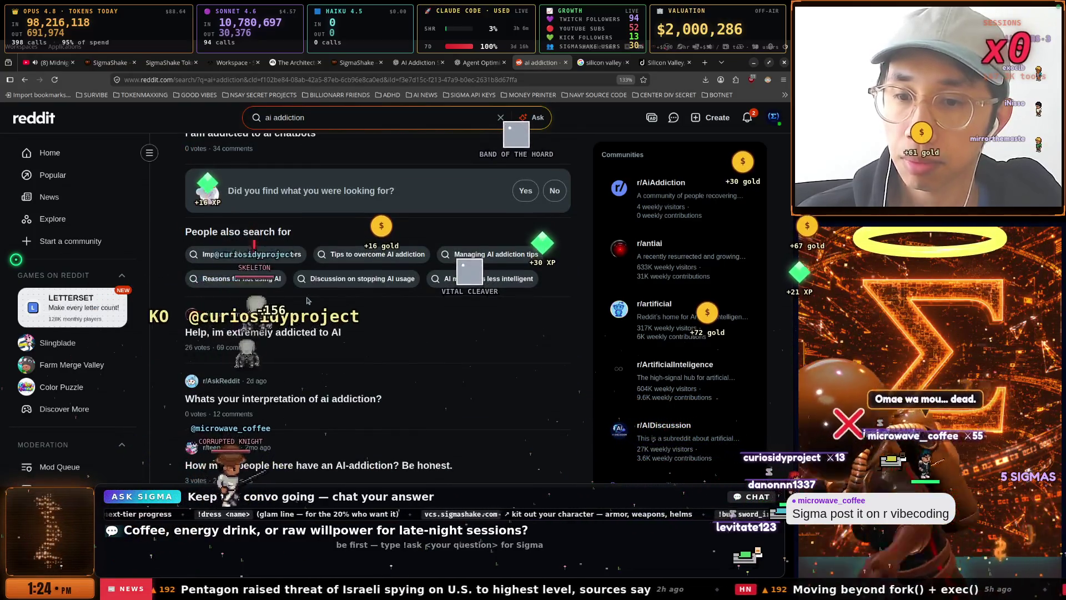
right_click(248, 332)
left_click(305, 149)
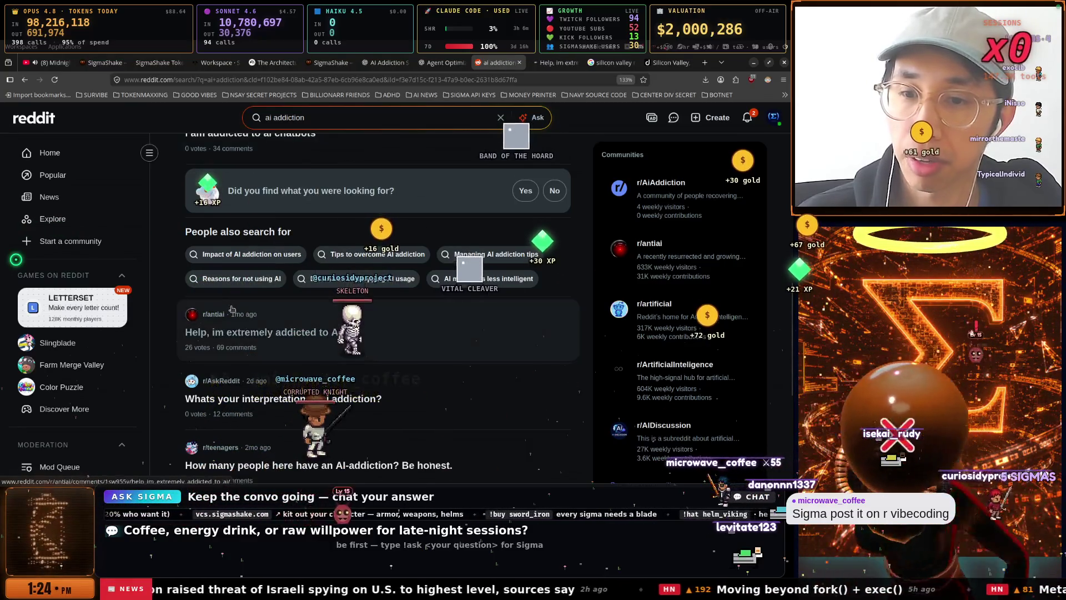
right_click(220, 135)
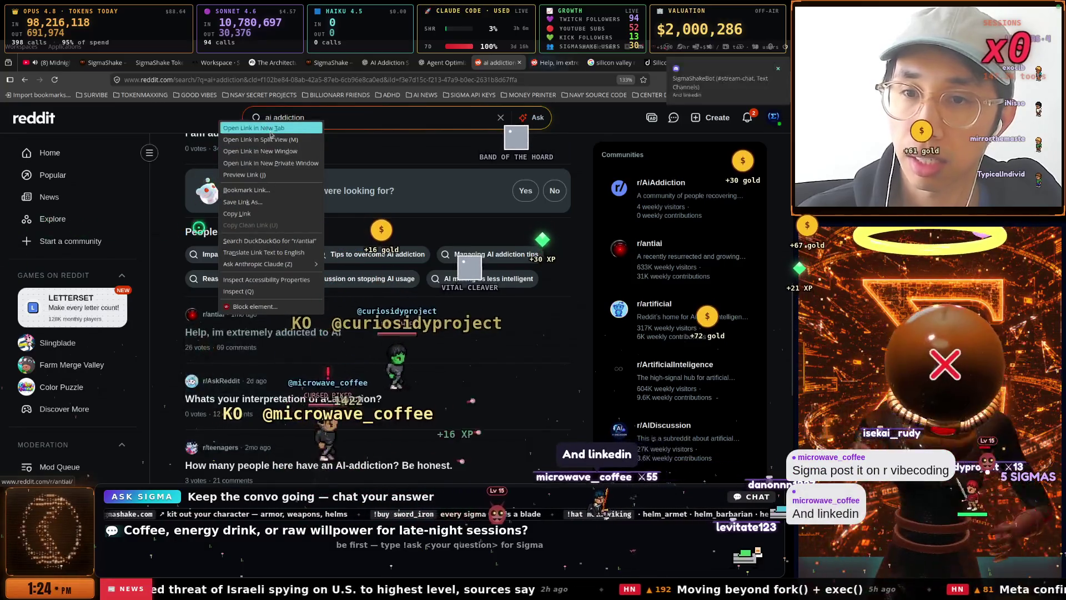
left_click(250, 142)
scroll(399, 197, "down", 5)
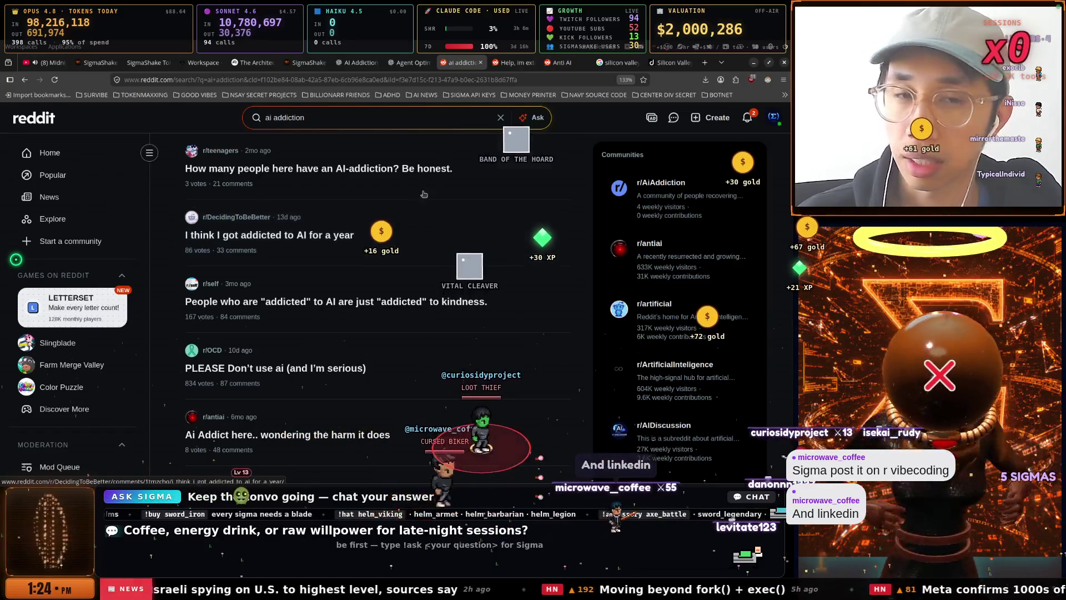
left_click(516, 64)
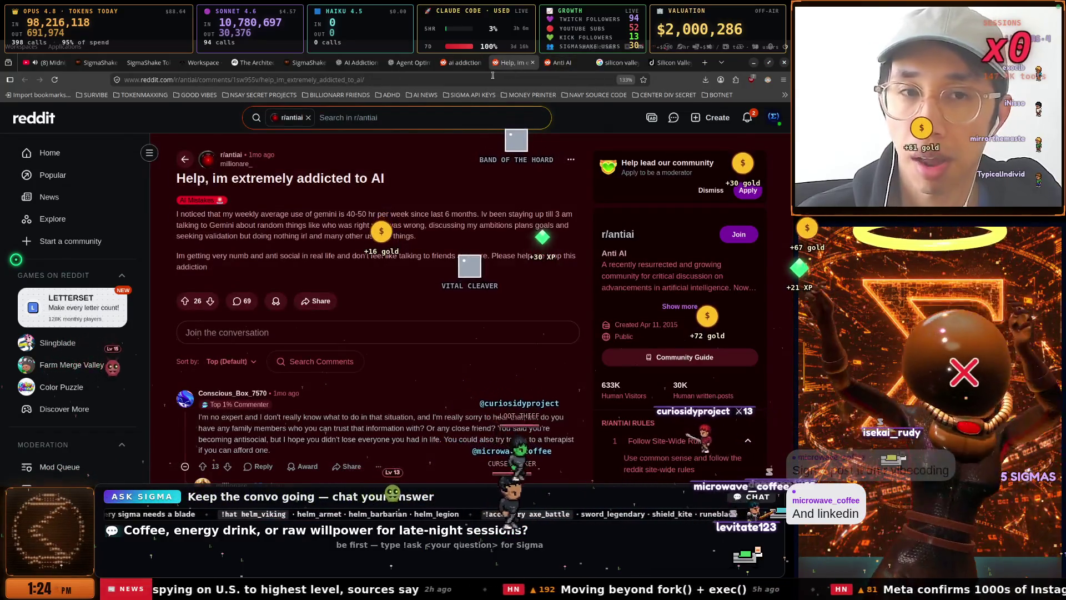
left_click(615, 63)
left_click(570, 79)
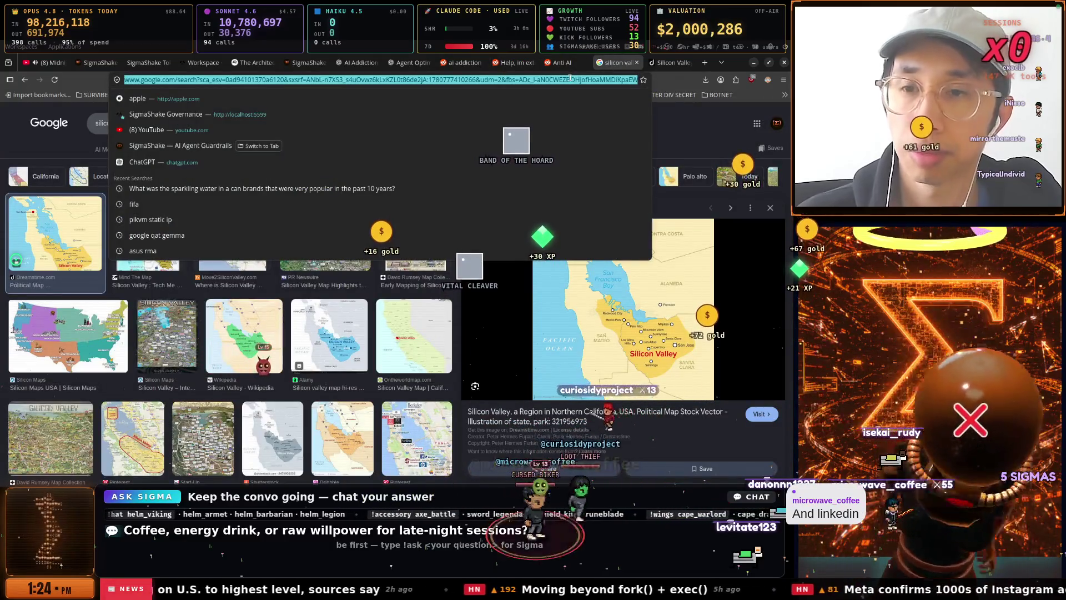
Go to LinkedIn and start a new post with a photo.
type("linkedin.com/")
key("Return")
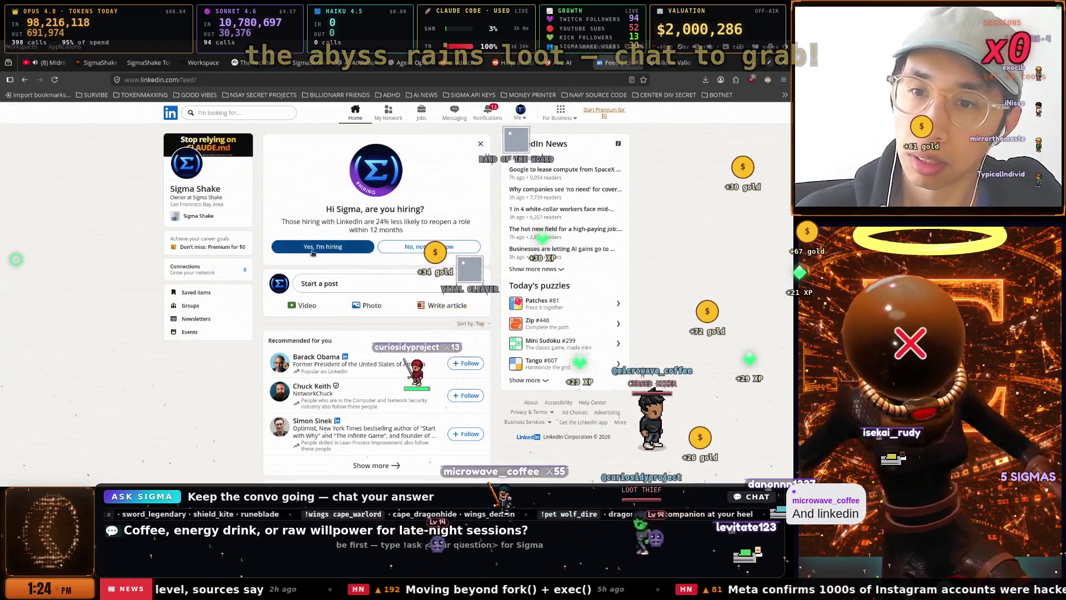
left_click(313, 247)
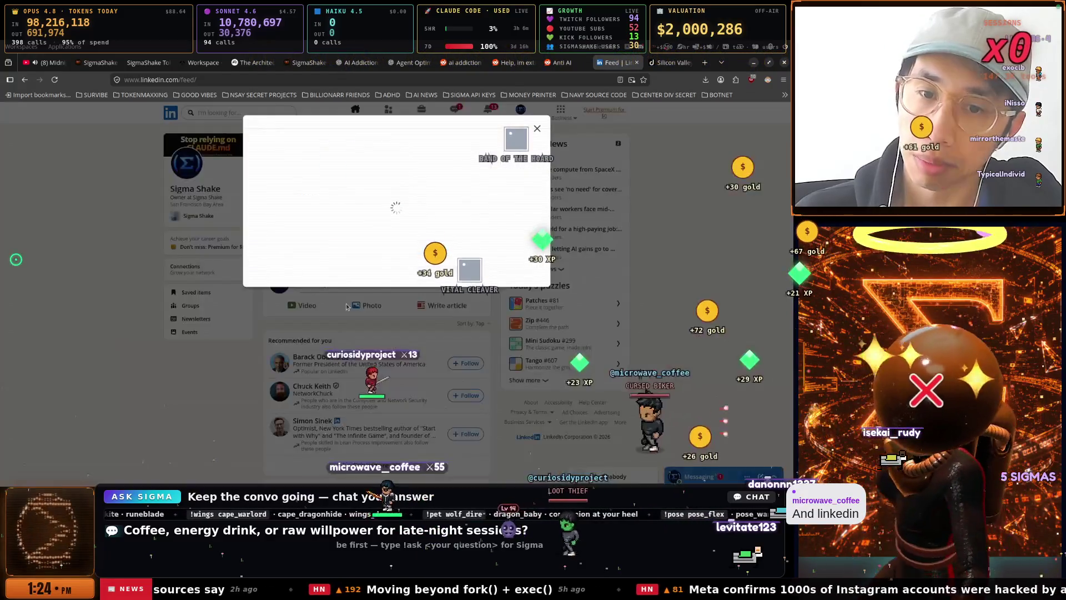